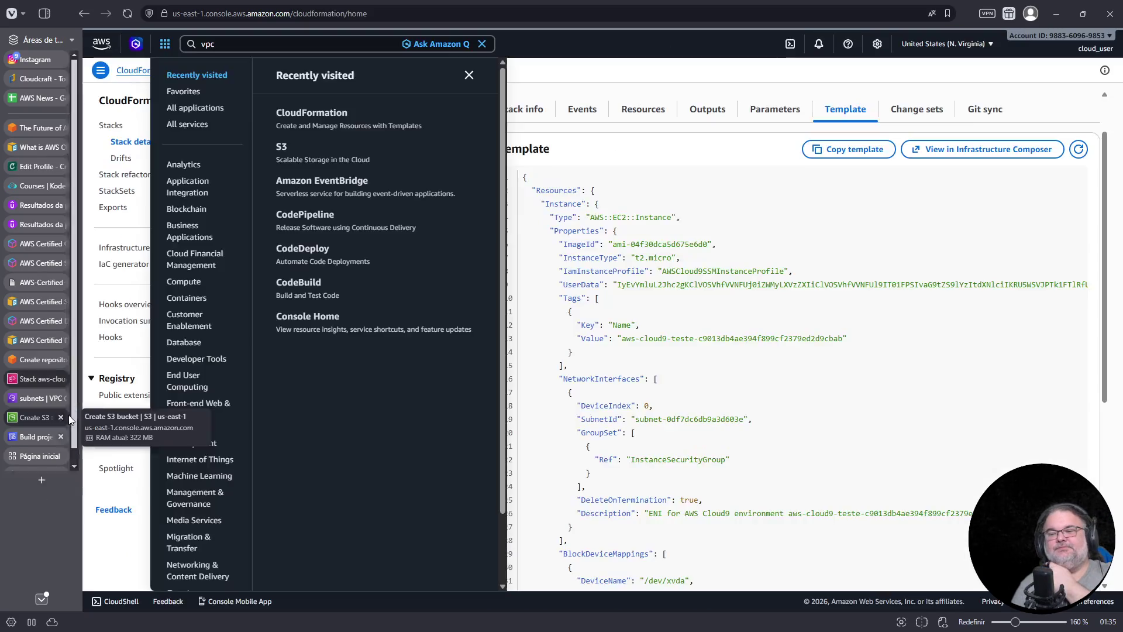
Close the Create S3 bucket, Build projects, Página inicial, North America and VPC subnets tabs, showing the DOP-C02 guide
click(61, 417)
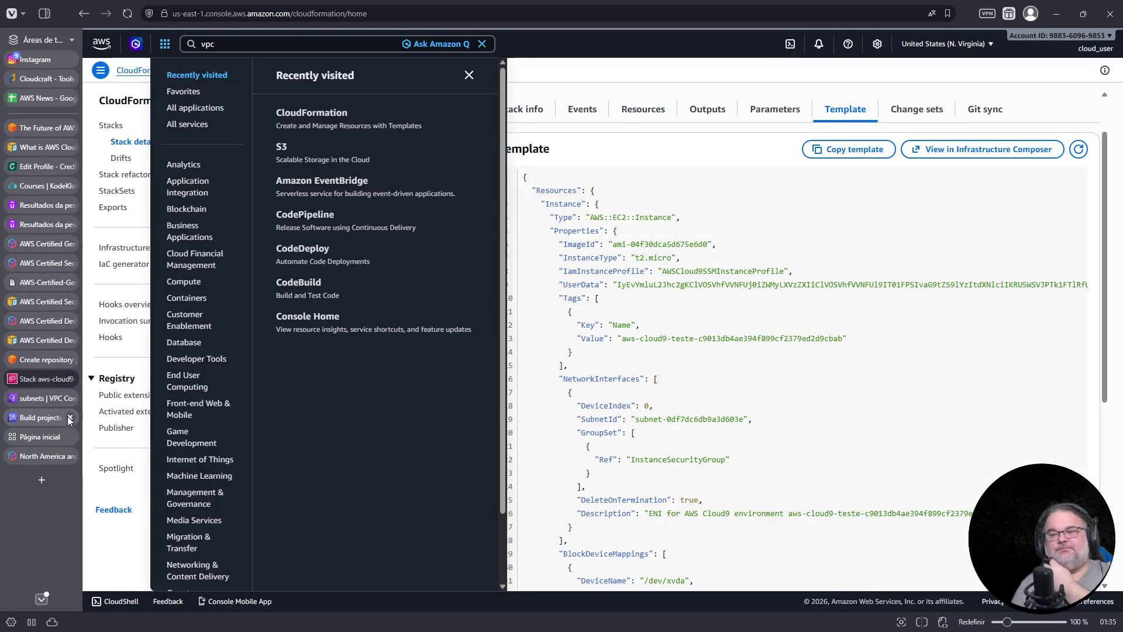
click(51, 418)
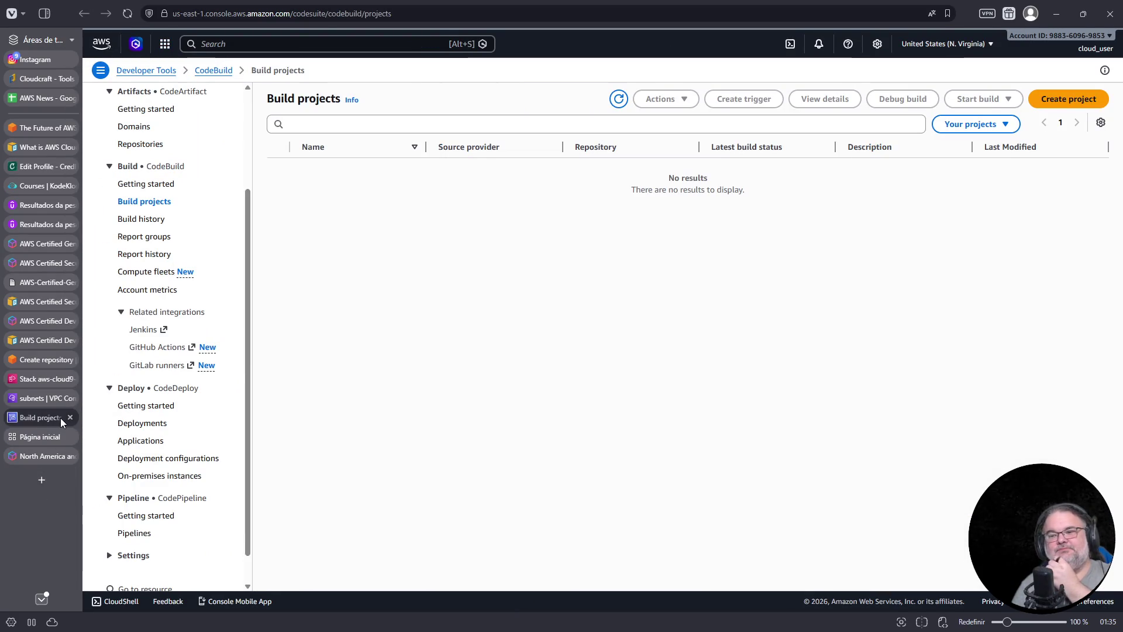
click(71, 418)
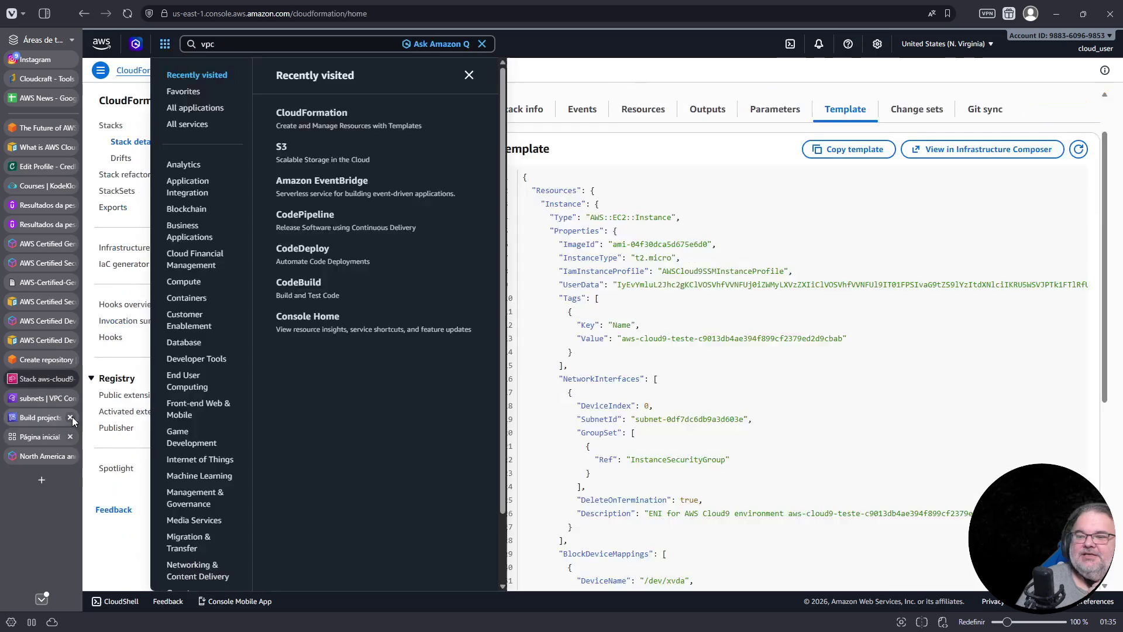
click(71, 418)
click(70, 417)
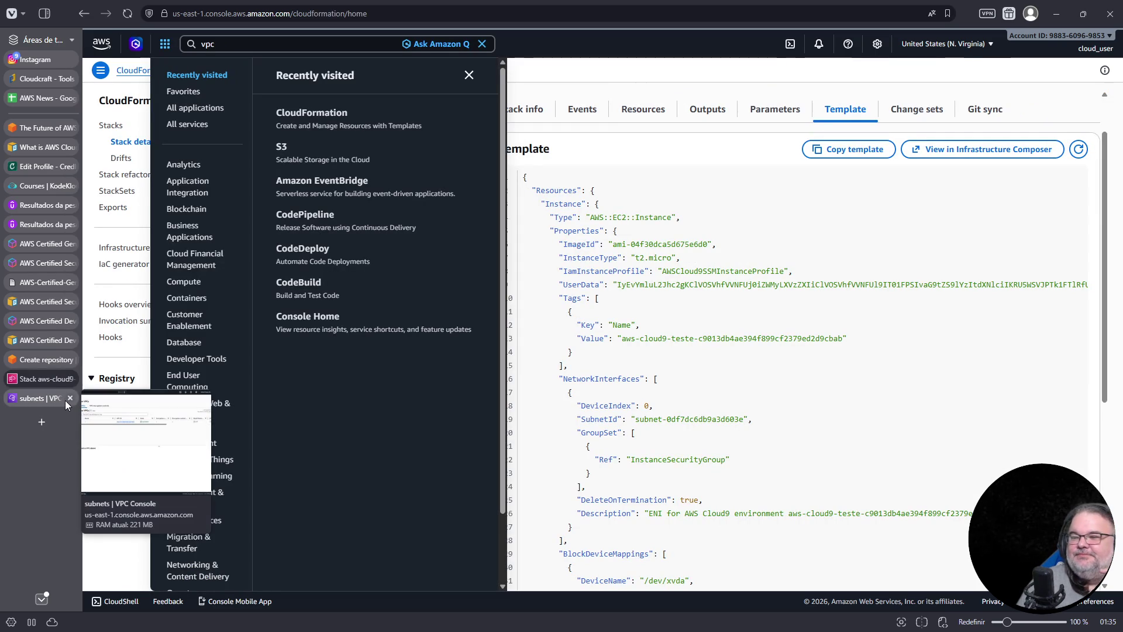
click(70, 399)
click(57, 341)
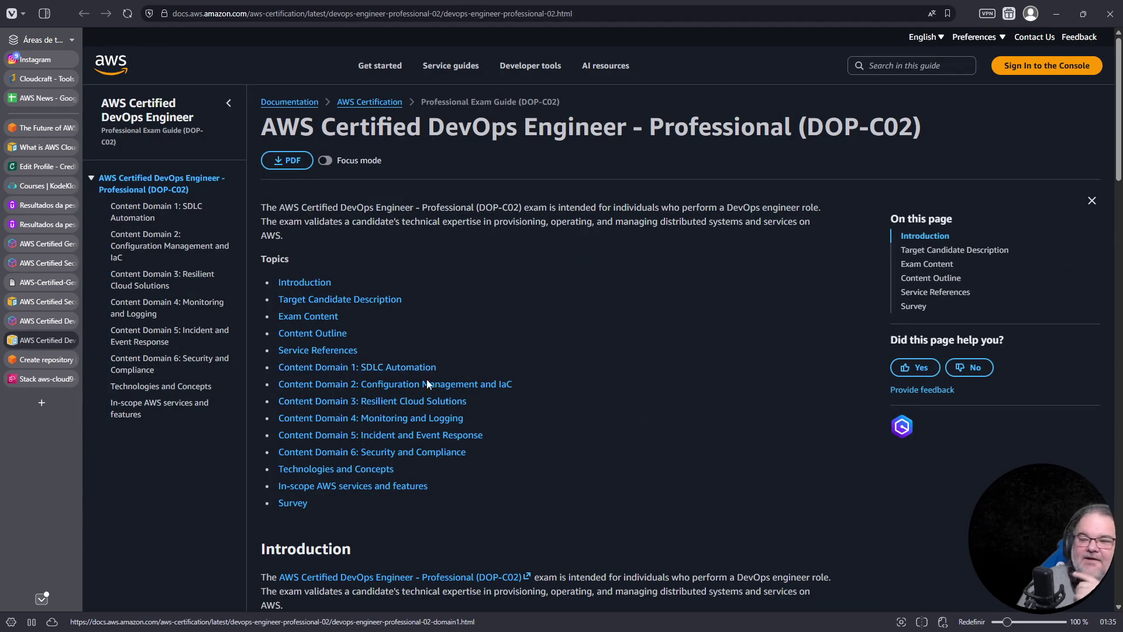
Scroll the DOP-C02 exam guide toward Exam Content, then switch to the Udemy search results tab
scroll(430, 377, down, 10)
scroll(459, 420, down, 2)
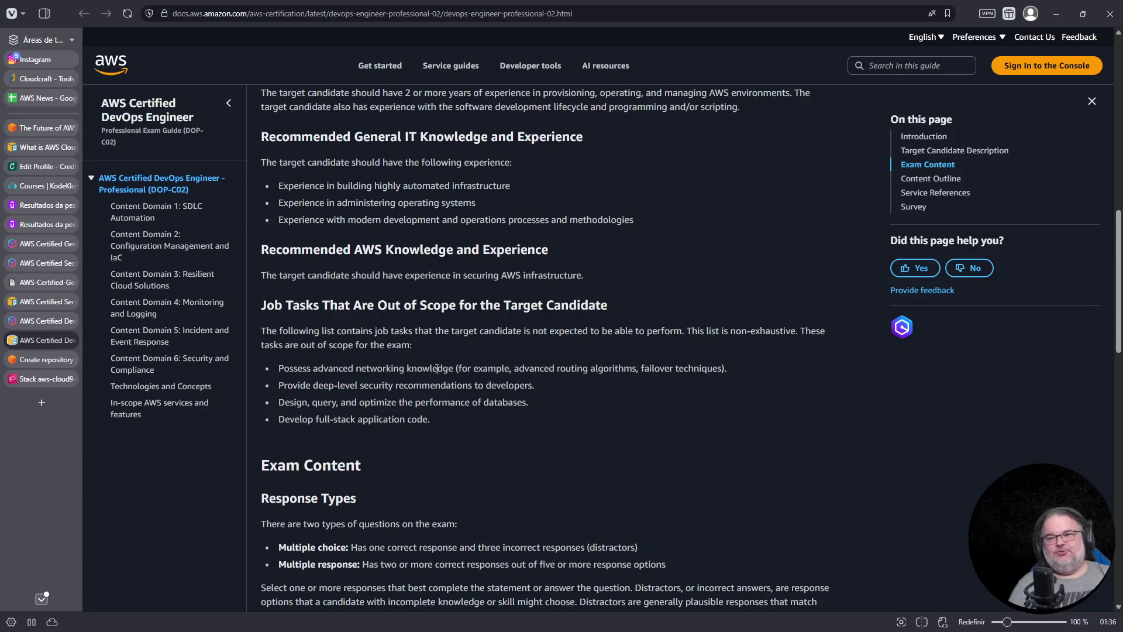
click(40, 224)
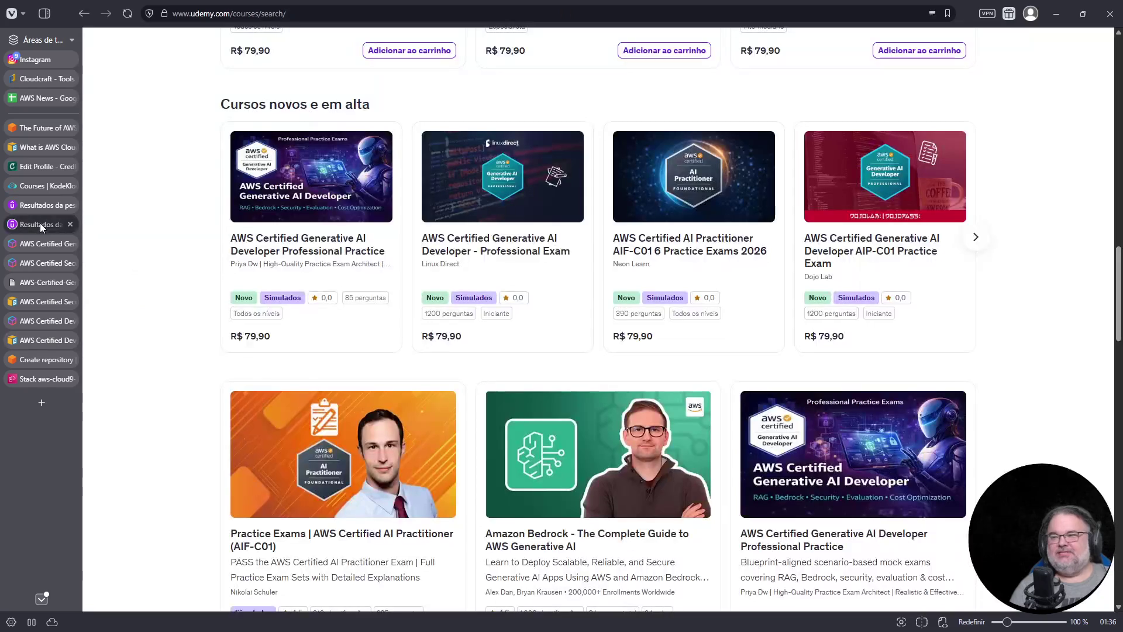
Scroll the Udemy results to the top and go to Meu aprendizado, listing 177 courses
scroll(539, 293, up, 20)
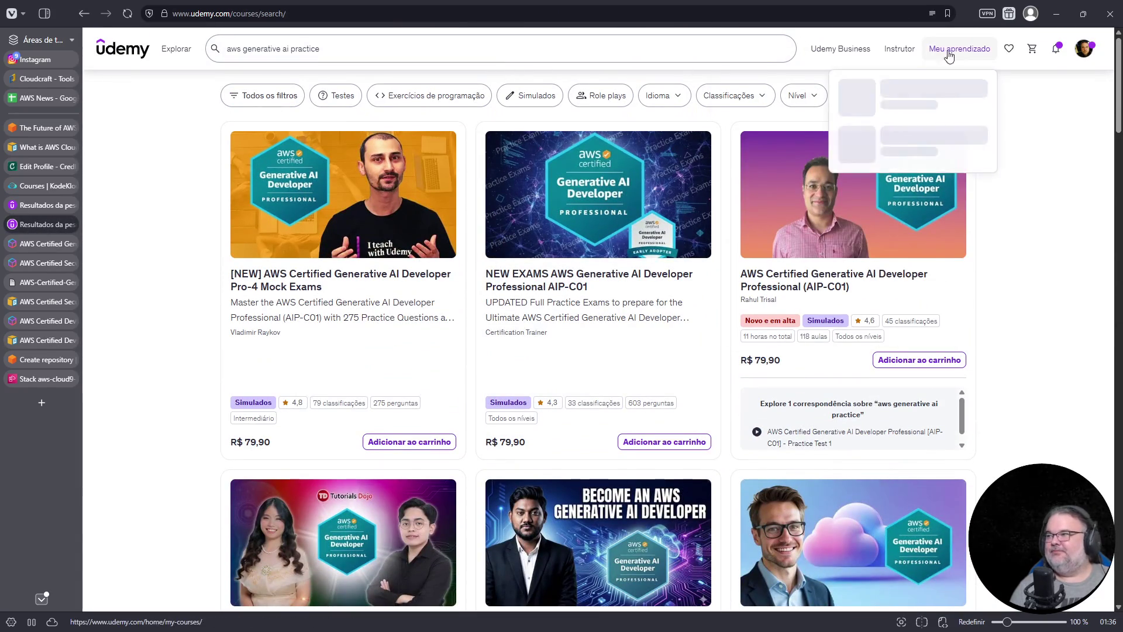
click(963, 54)
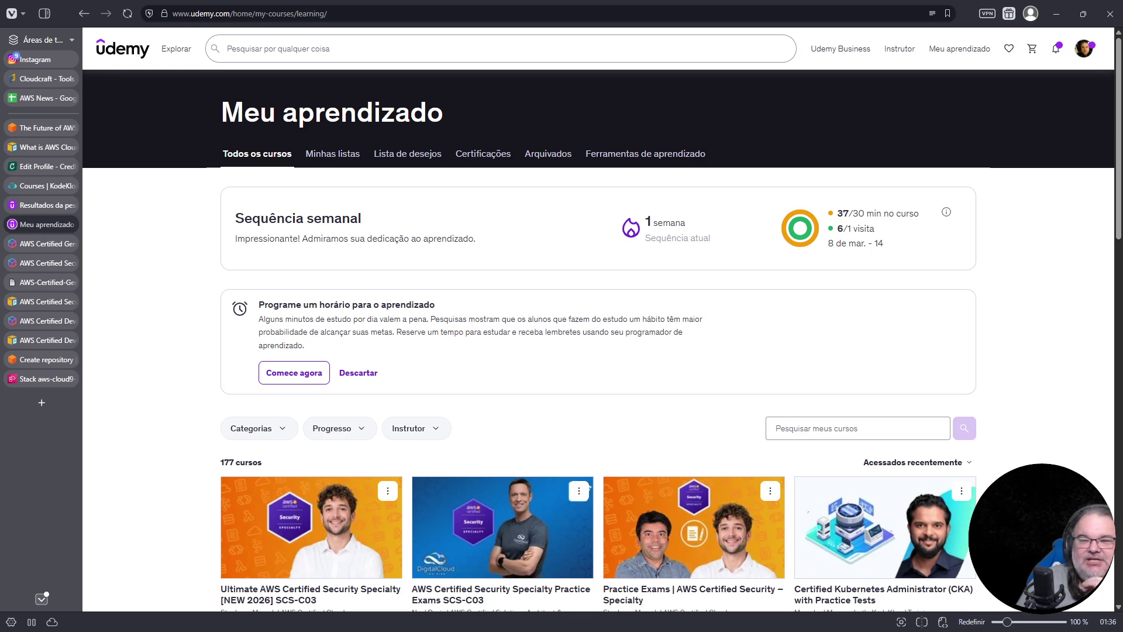
mouse_move(2, 367)
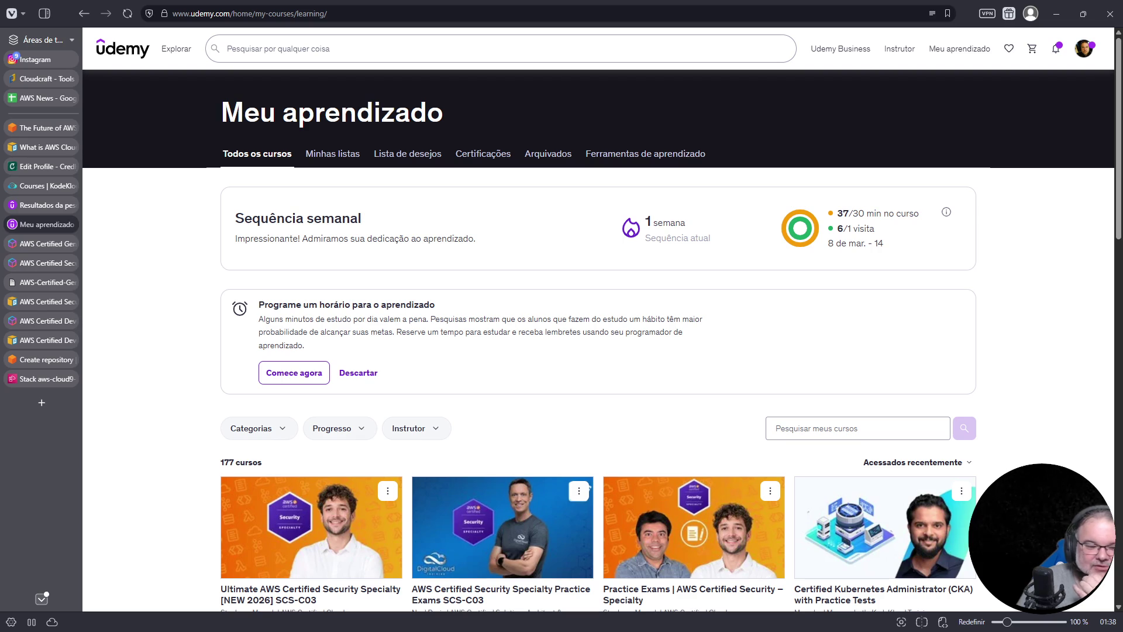
click(41, 403)
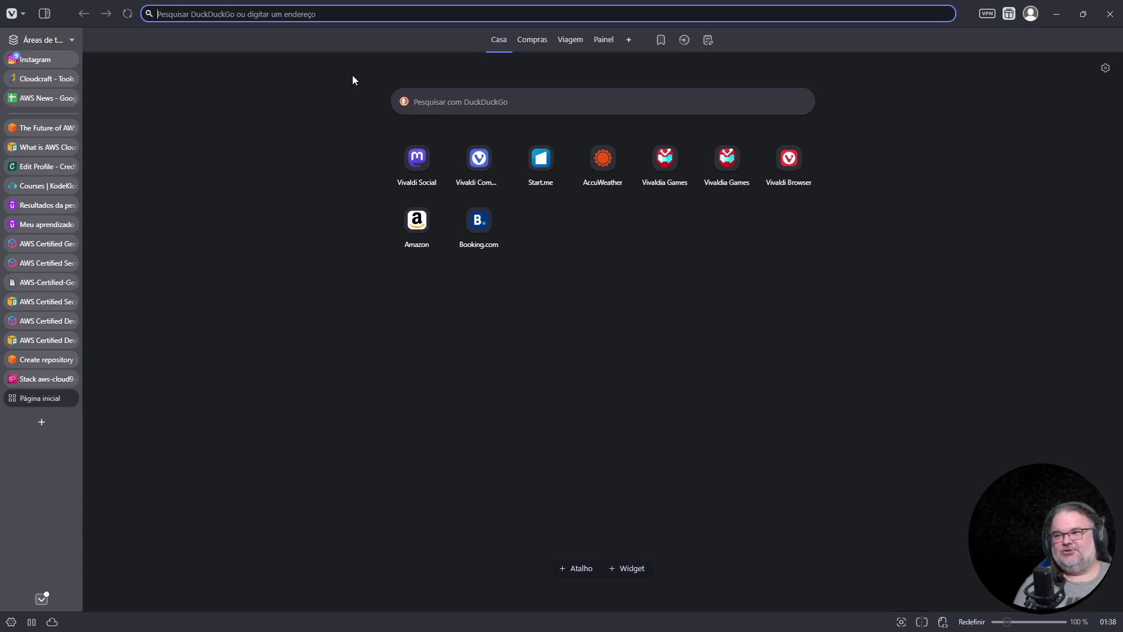
Search DuckDuckGo for 'discord leak' and open the BBC result on 70,000 leaked ID photos
click(375, 11)
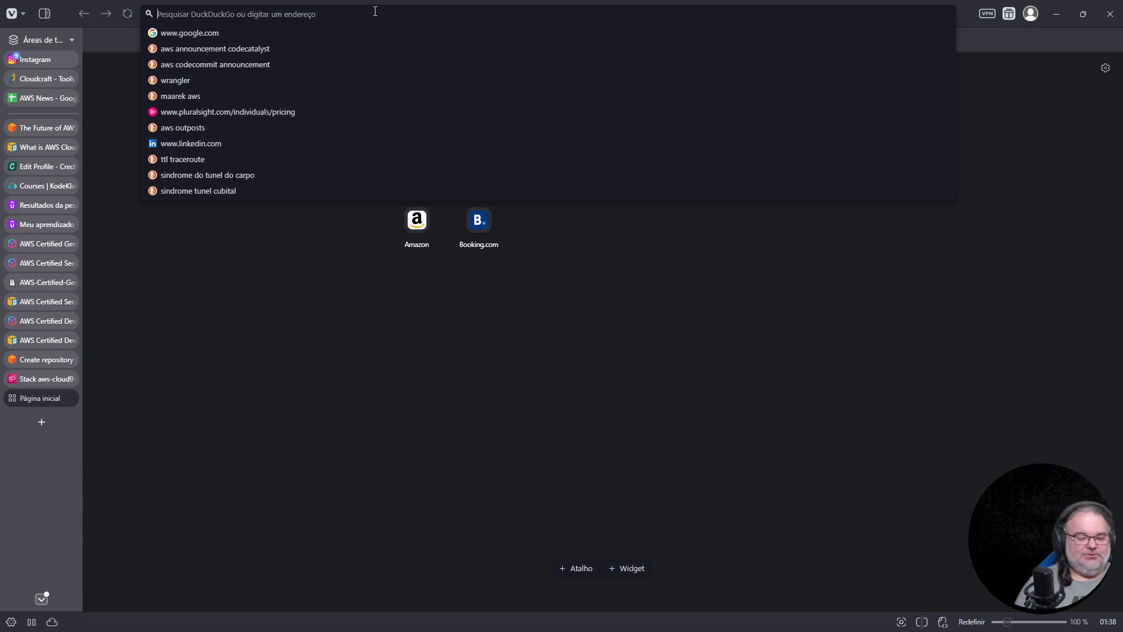
text(discord)
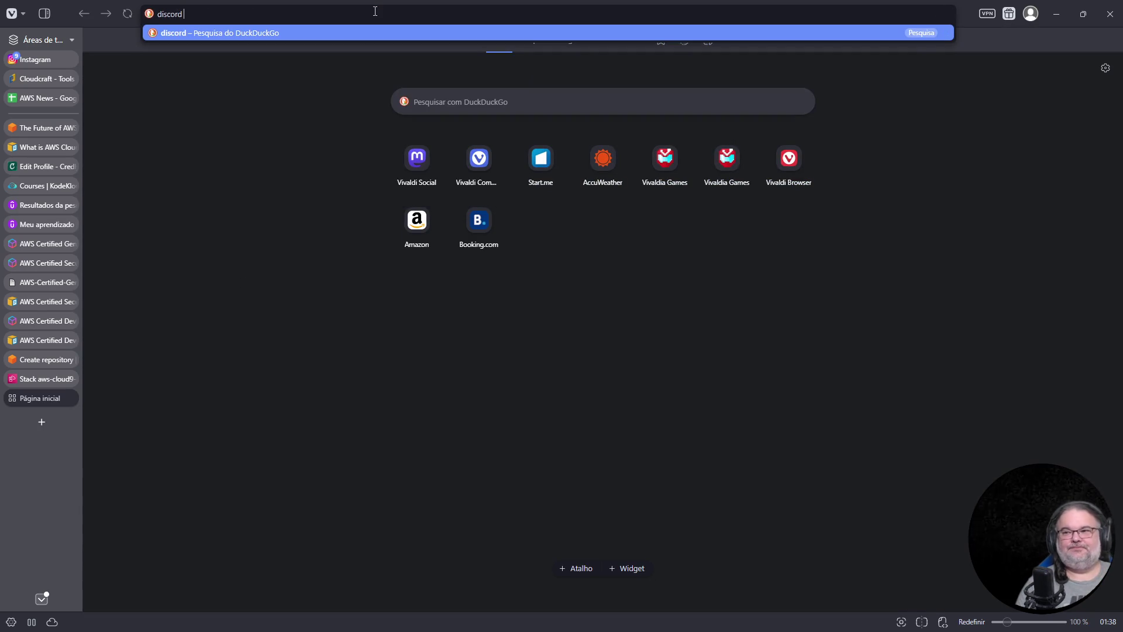
text( leak)
key(Return)
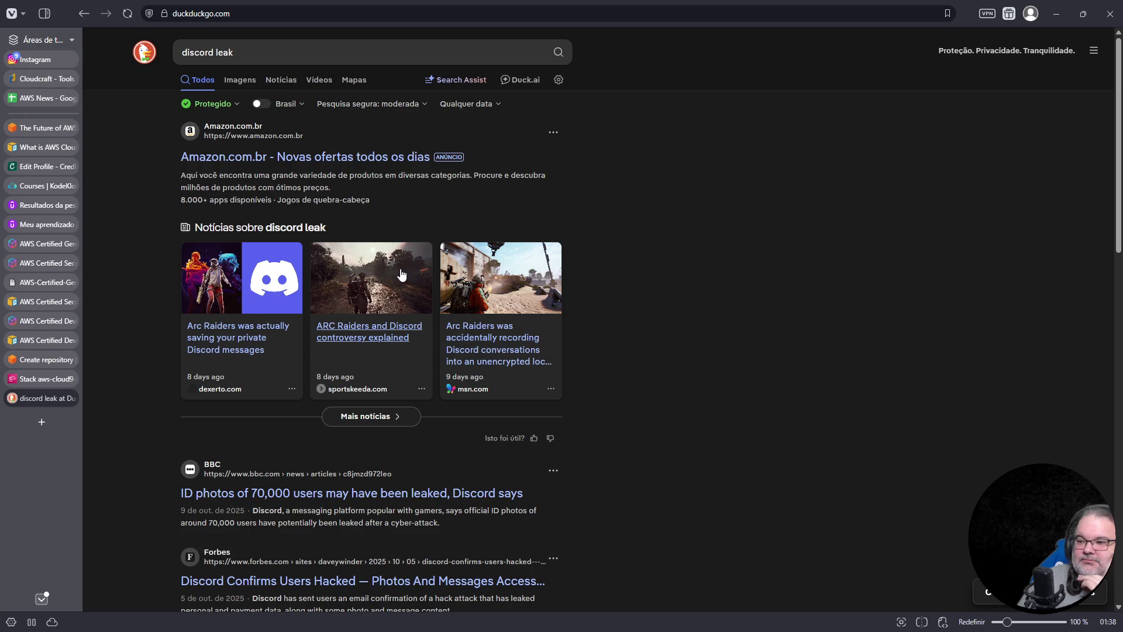
scroll(399, 272, down, 5)
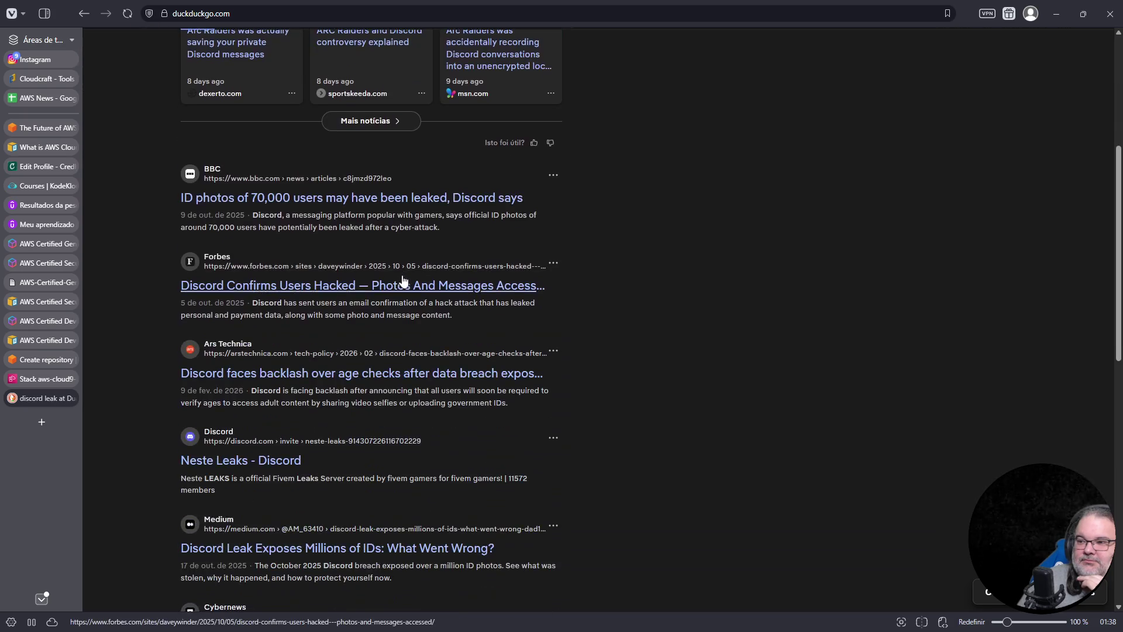
click(385, 205)
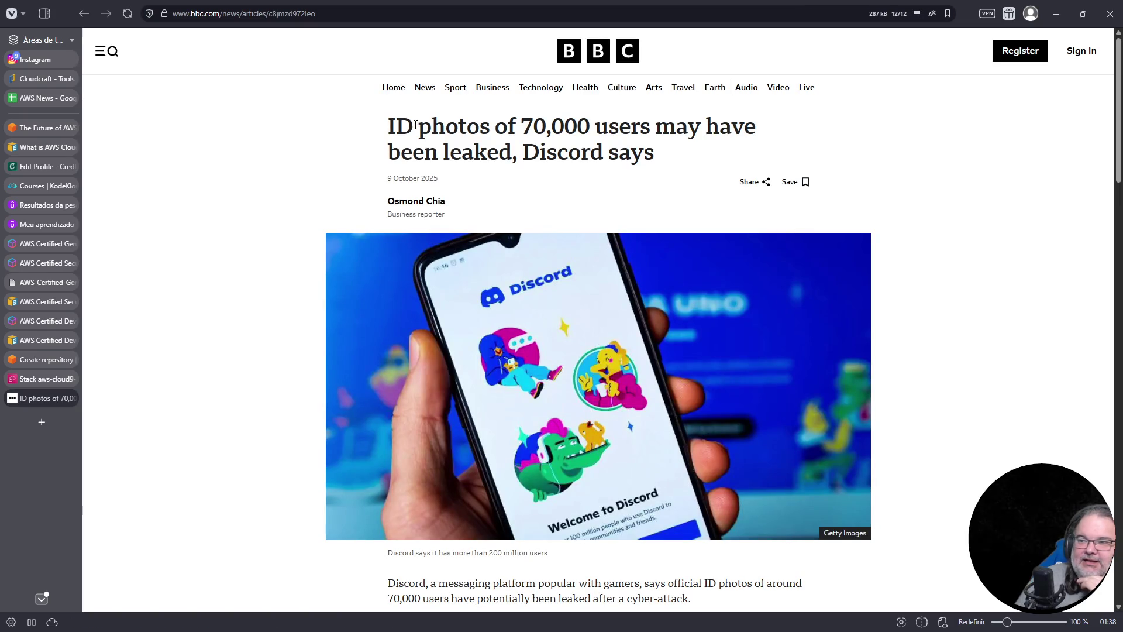
Highlight the BBC headline, read through the Discord ID photos article, then go back to the results
drag(396, 126, 681, 155)
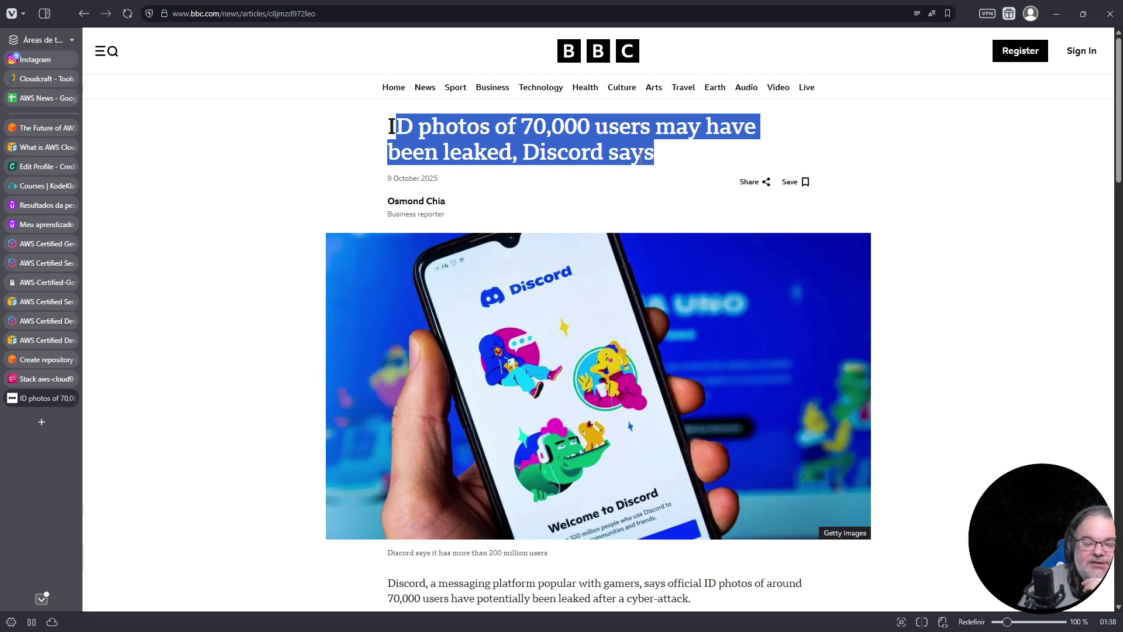
scroll(646, 305, down, 7)
scroll(646, 305, down, 1)
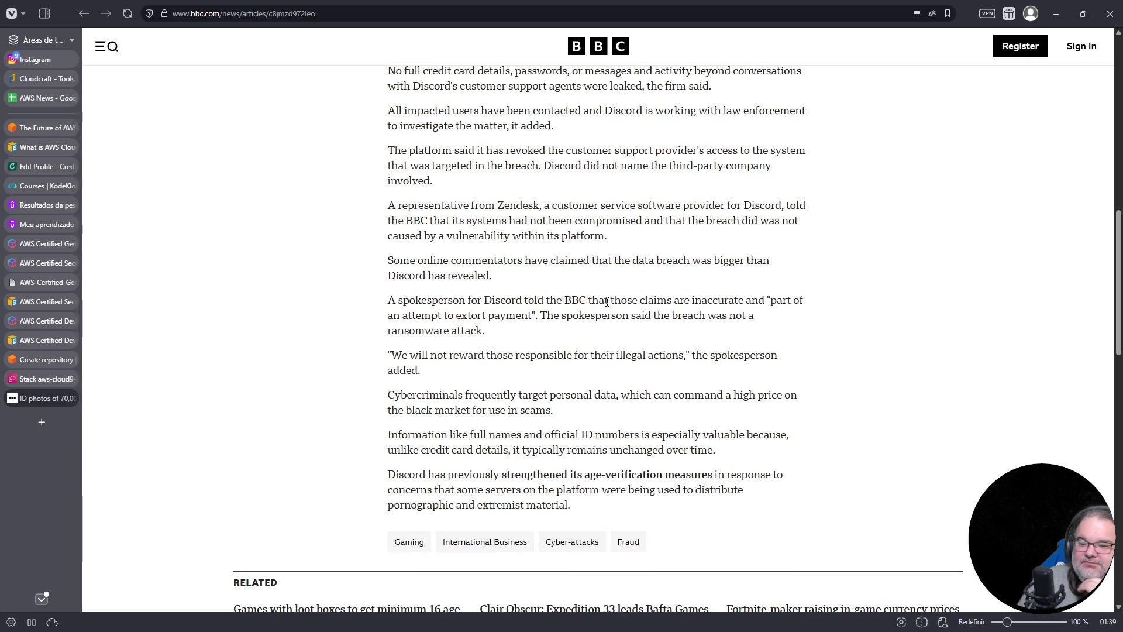
scroll(607, 302, down, 3)
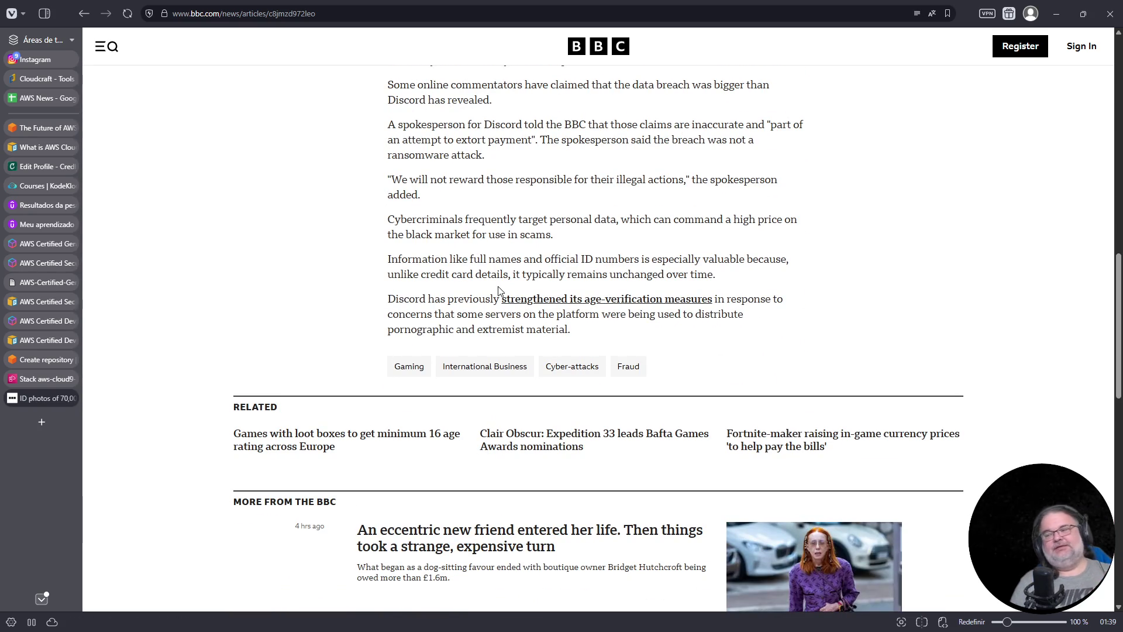
scroll(498, 290, down, 2)
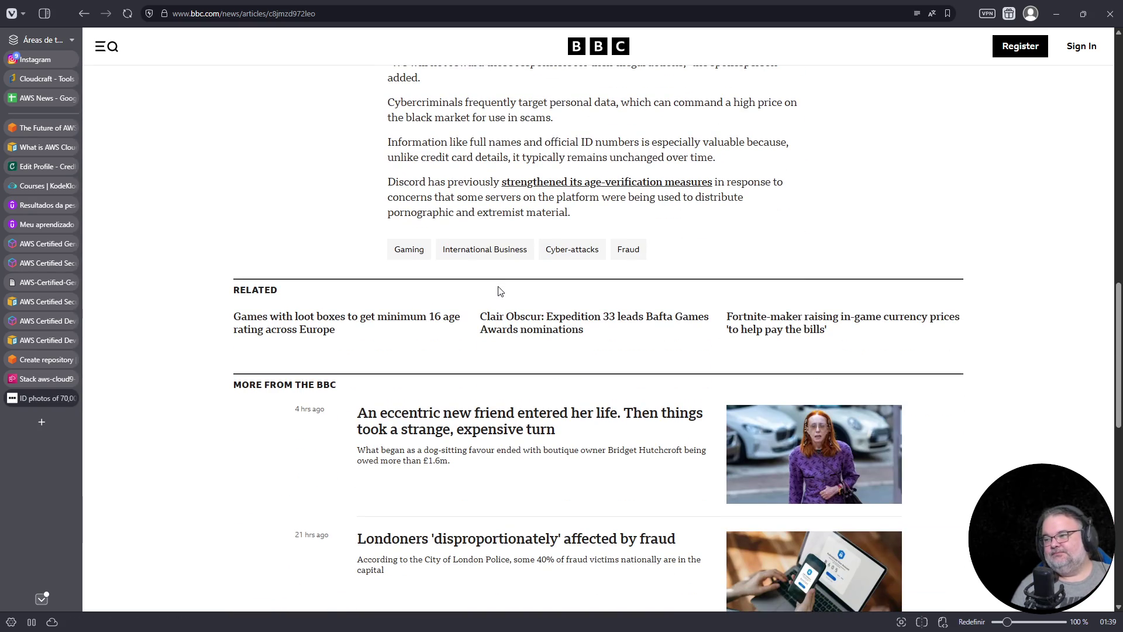
scroll(499, 290, down, 3)
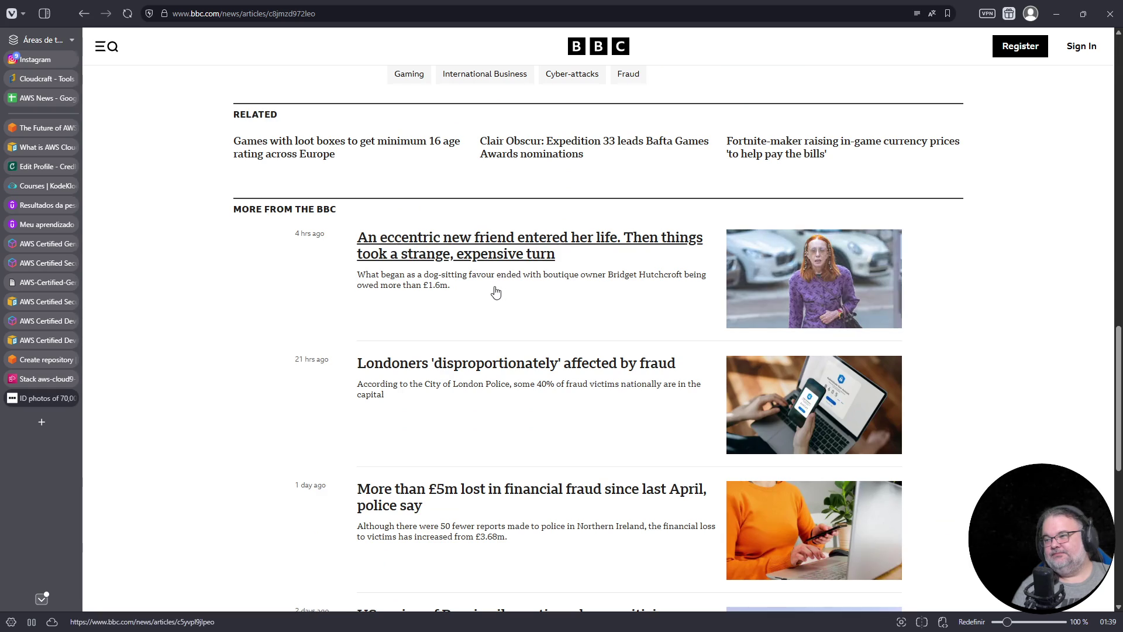
scroll(497, 293, up, 5)
scroll(497, 293, up, 20)
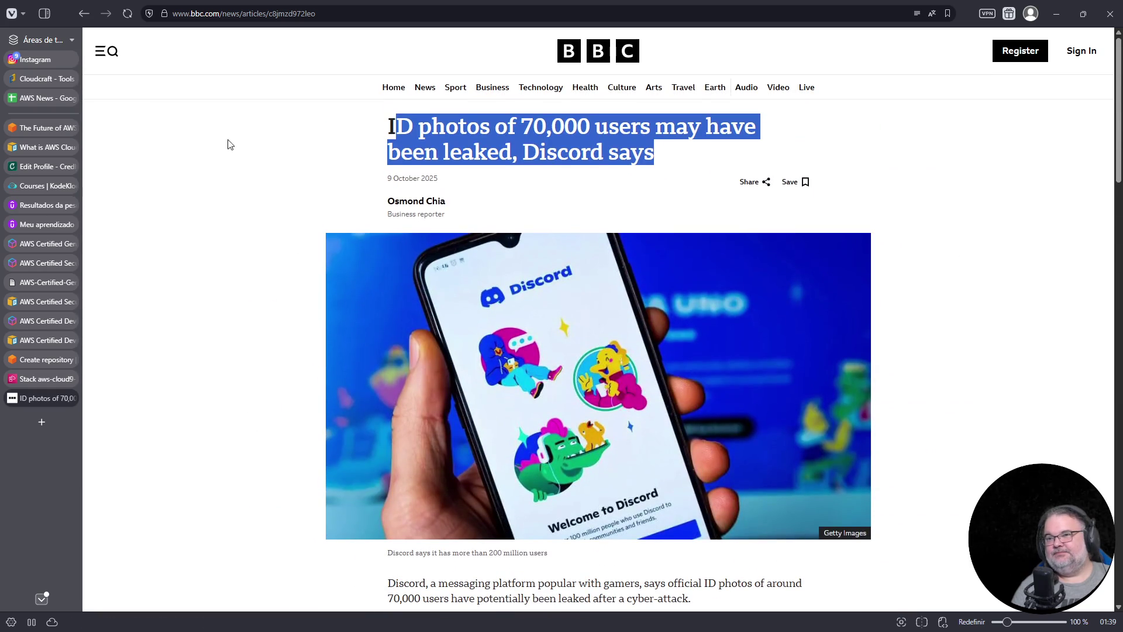
click(86, 15)
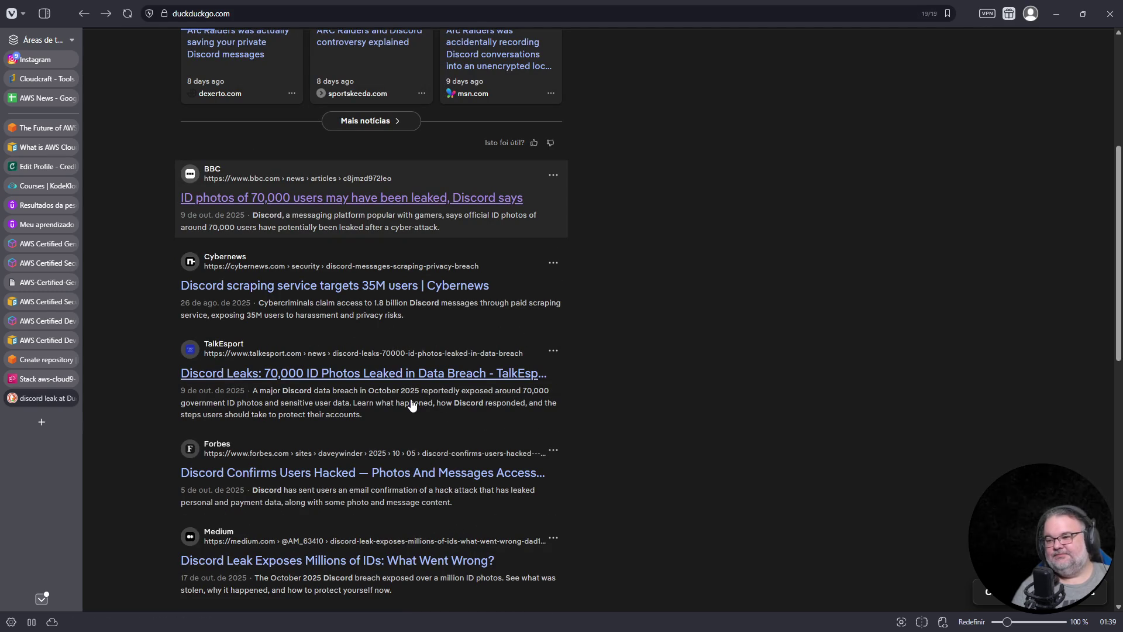
Skim the Medium 'Discord Leak Exposes Millions of IDs' article, highlighting the leaked-IDs phrase, then close it with Ctrl+W
scroll(456, 426, down, 4)
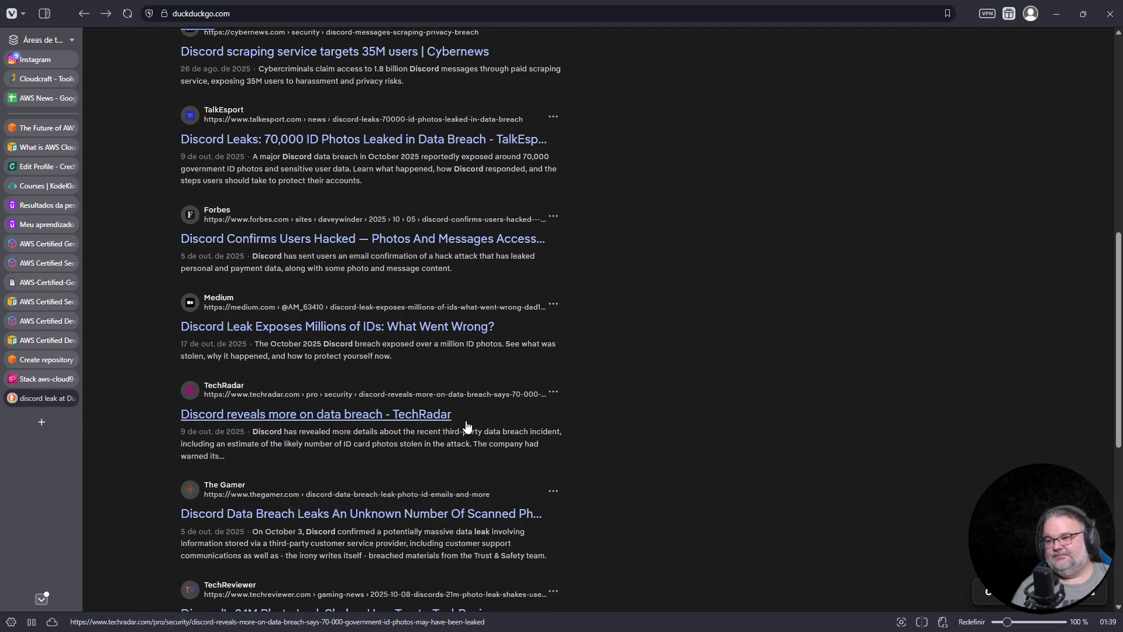
click(412, 329)
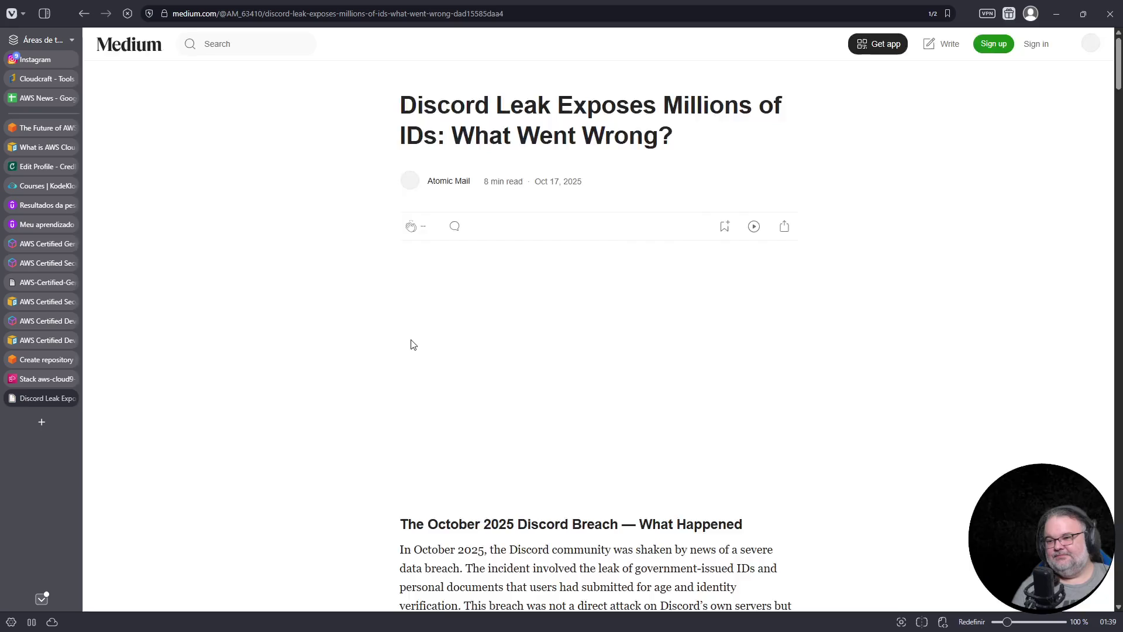
scroll(611, 428, down, 5)
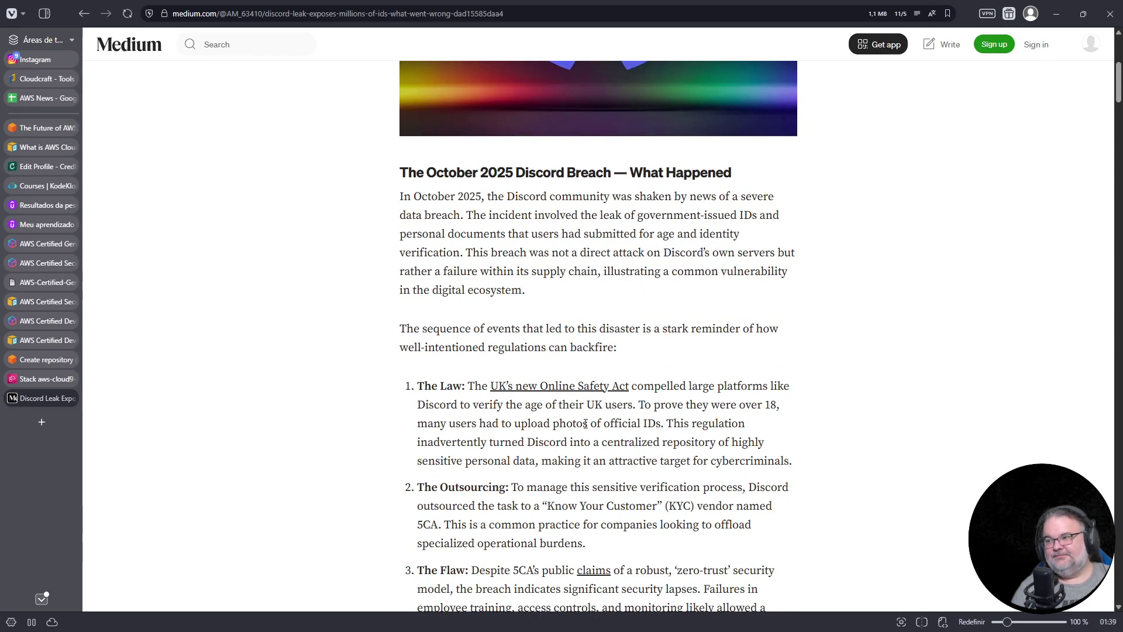
drag(602, 215, 786, 228)
click(880, 193)
key(ctrl+w)
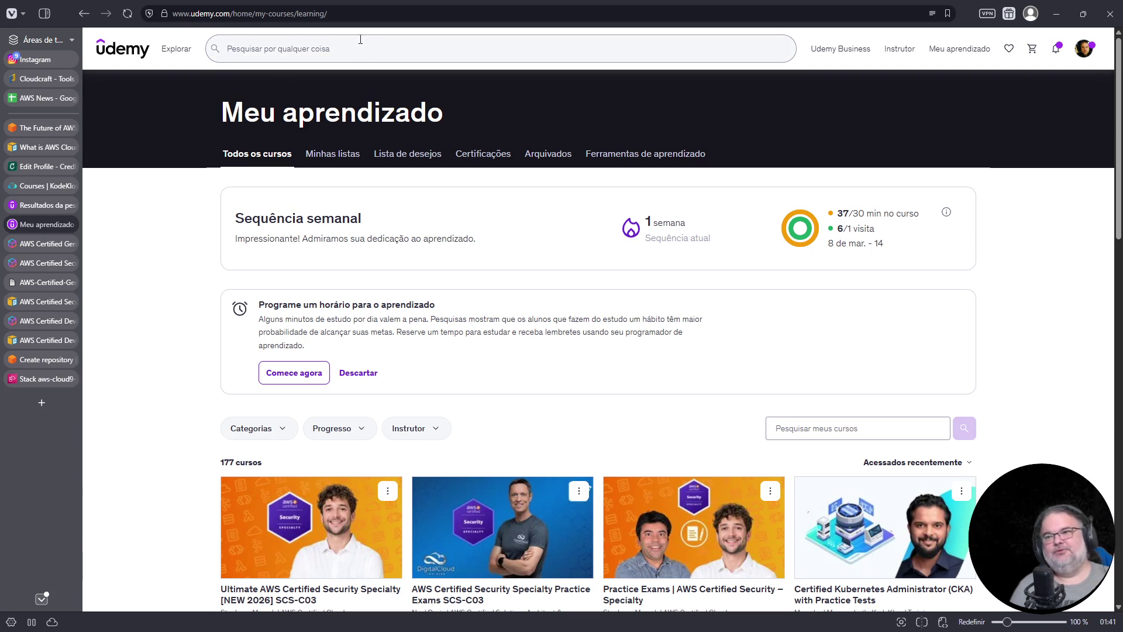
Load the pasted TecMundo Lei Felca article address in a new tab and decline notifications
click(41, 401)
text(https://www.tecmundo.com.br/seguranca/411604-a-lei-felca-pode-bloquear-o-linux-no-brasil.htm)
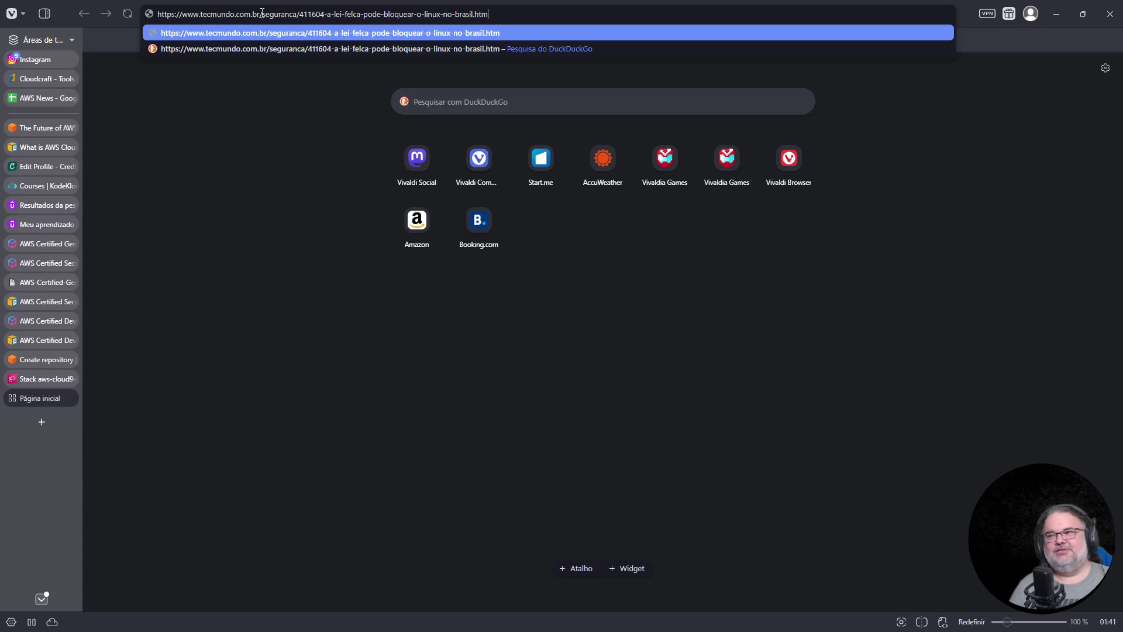
key(Return)
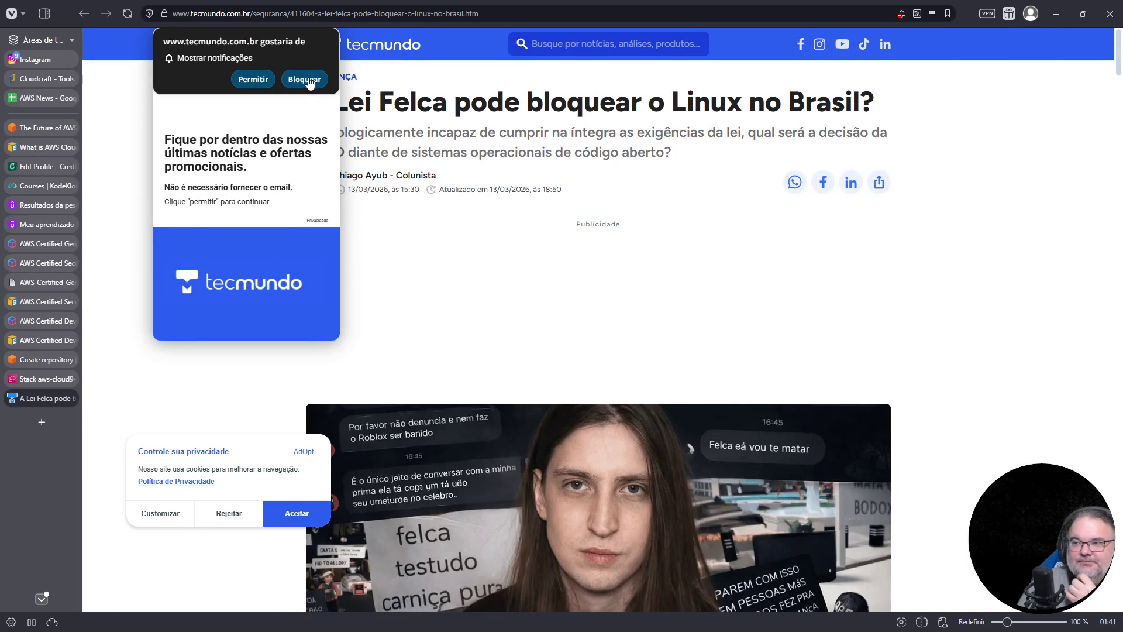
click(305, 80)
Scroll the article down to the Anatel paragraph on blocking non-compliant systems
scroll(929, 485, down, 10)
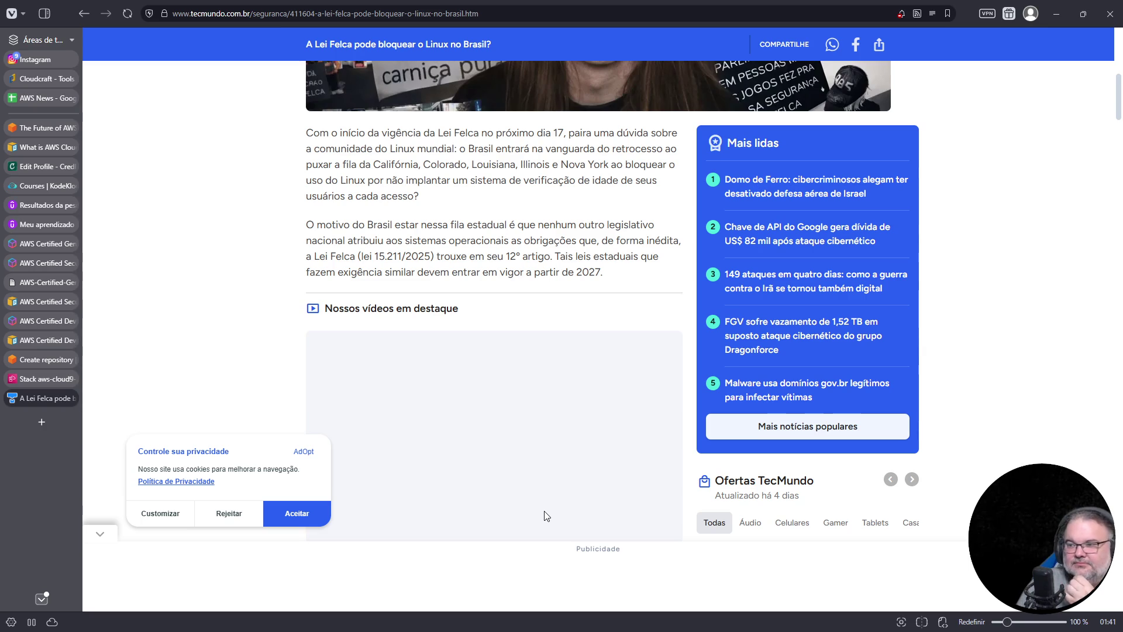
scroll(544, 515, down, 6)
scroll(545, 515, down, 2)
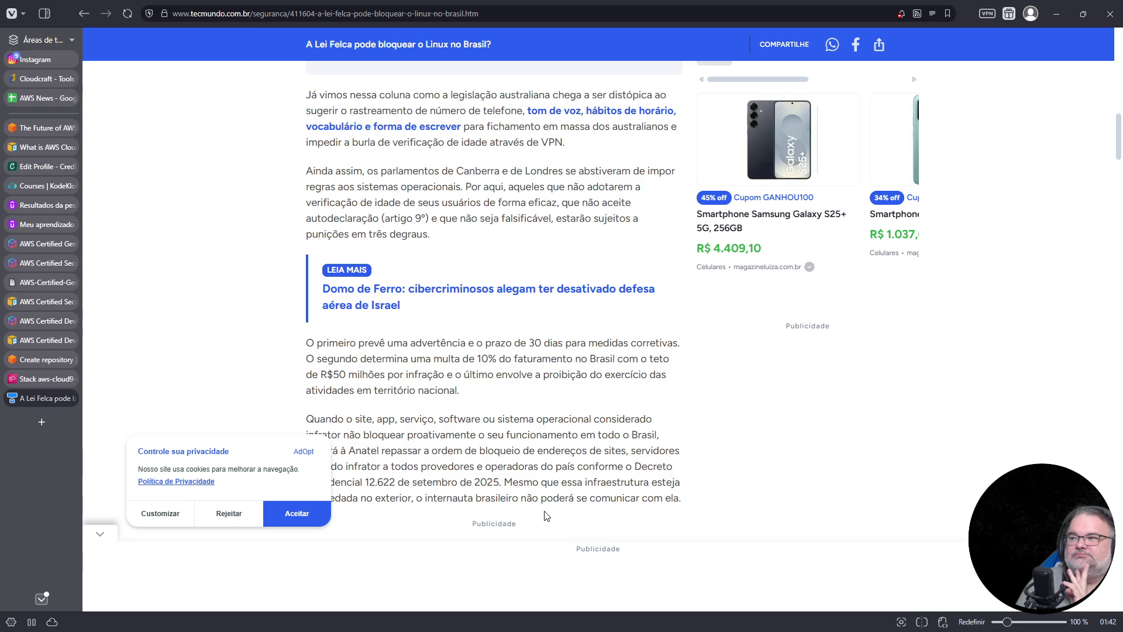
scroll(544, 515, down, 1)
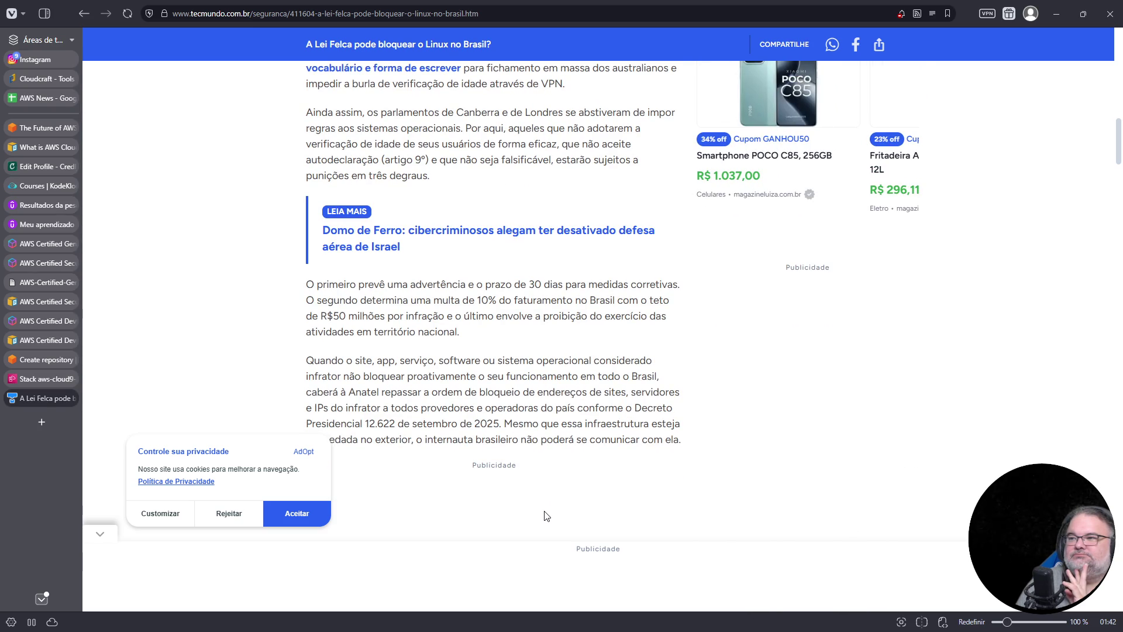
scroll(544, 515, down, 2)
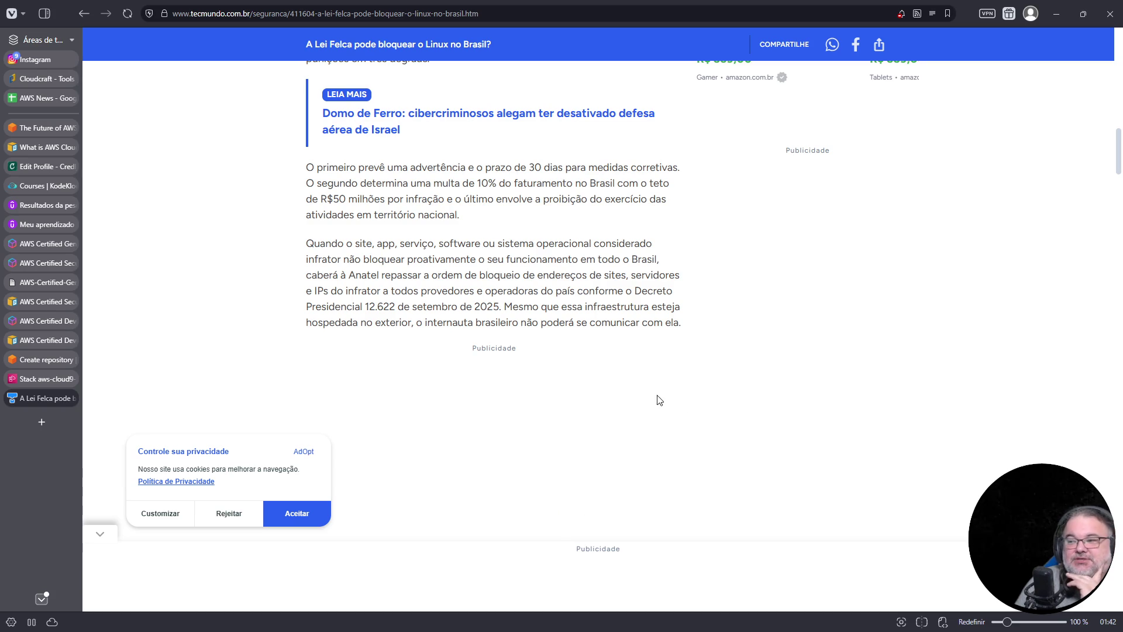
scroll(593, 401, down, 5)
Scroll back and forth until MidnightBSD's download-page quote naming Brazil is in view
scroll(608, 392, down, 3)
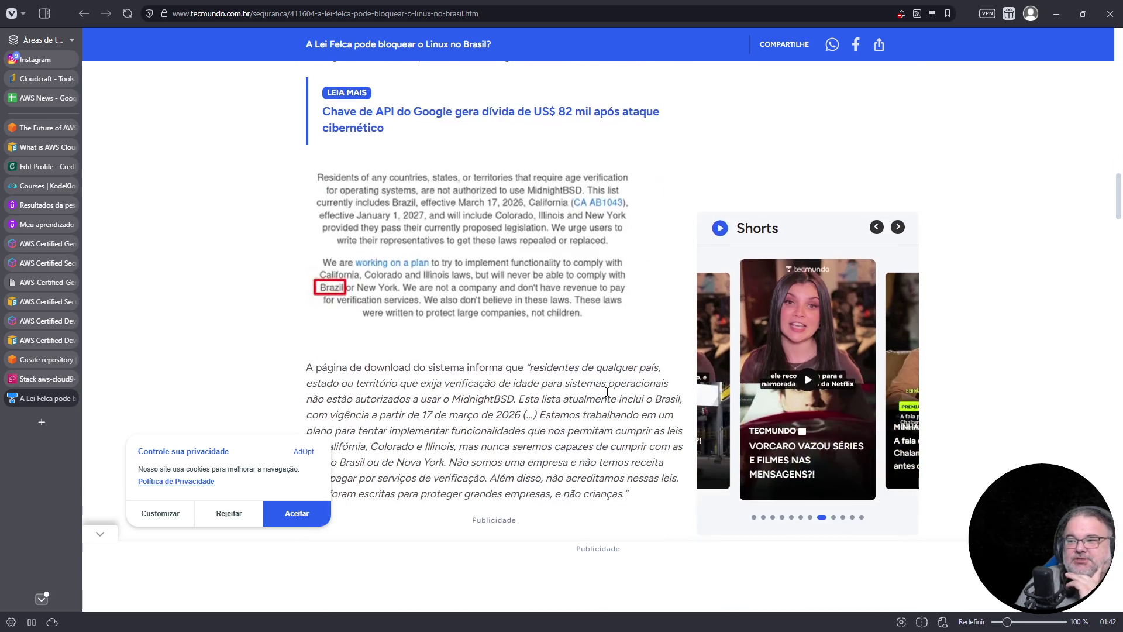
scroll(608, 397, up, 1)
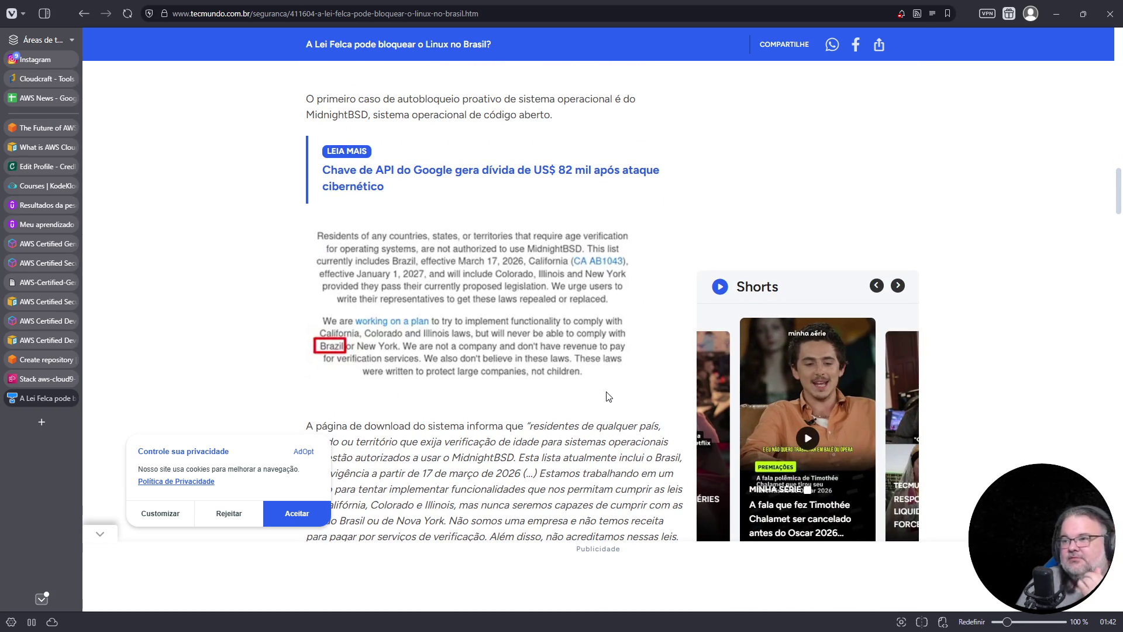
scroll(610, 395, up, 1)
scroll(611, 395, up, 3)
scroll(610, 394, up, 3)
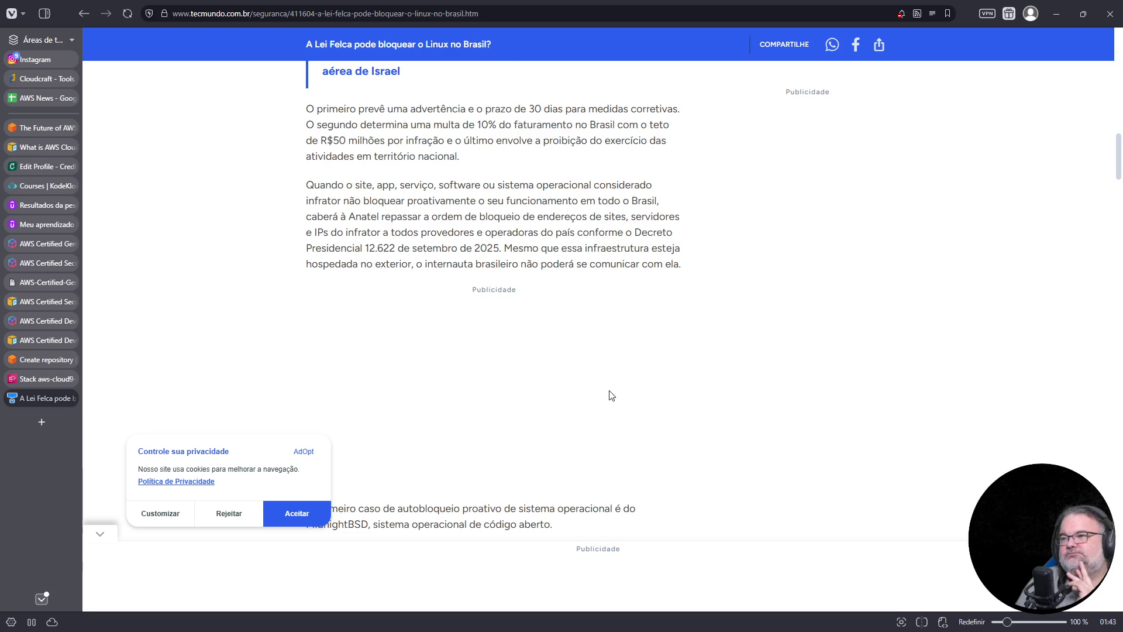
scroll(610, 395, down, 5)
scroll(610, 395, down, 2)
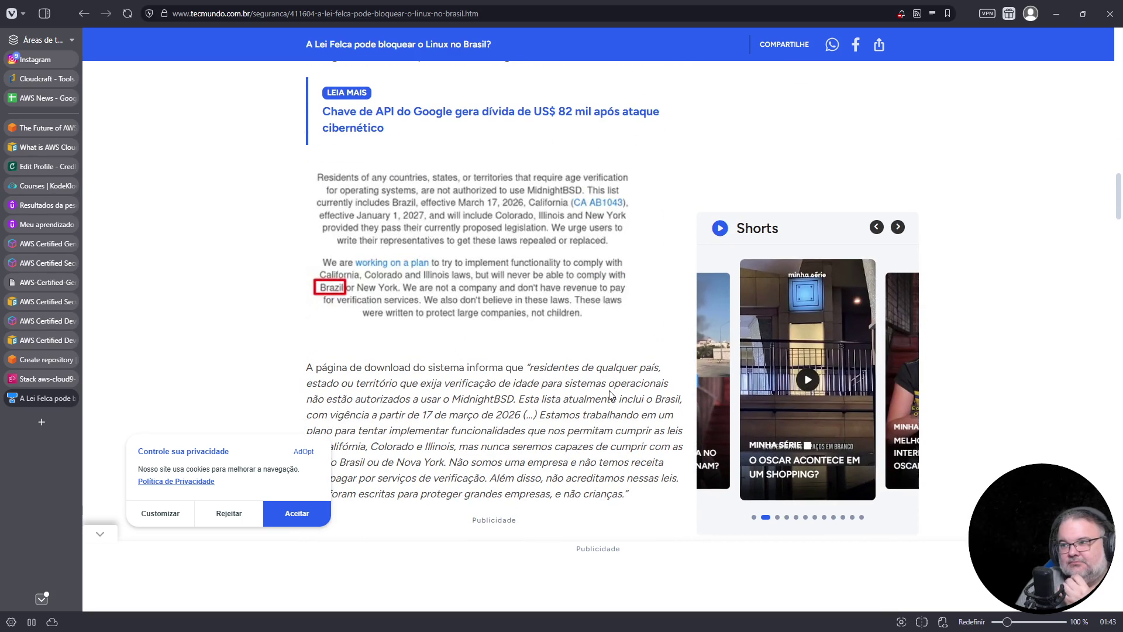
scroll(610, 396, down, 5)
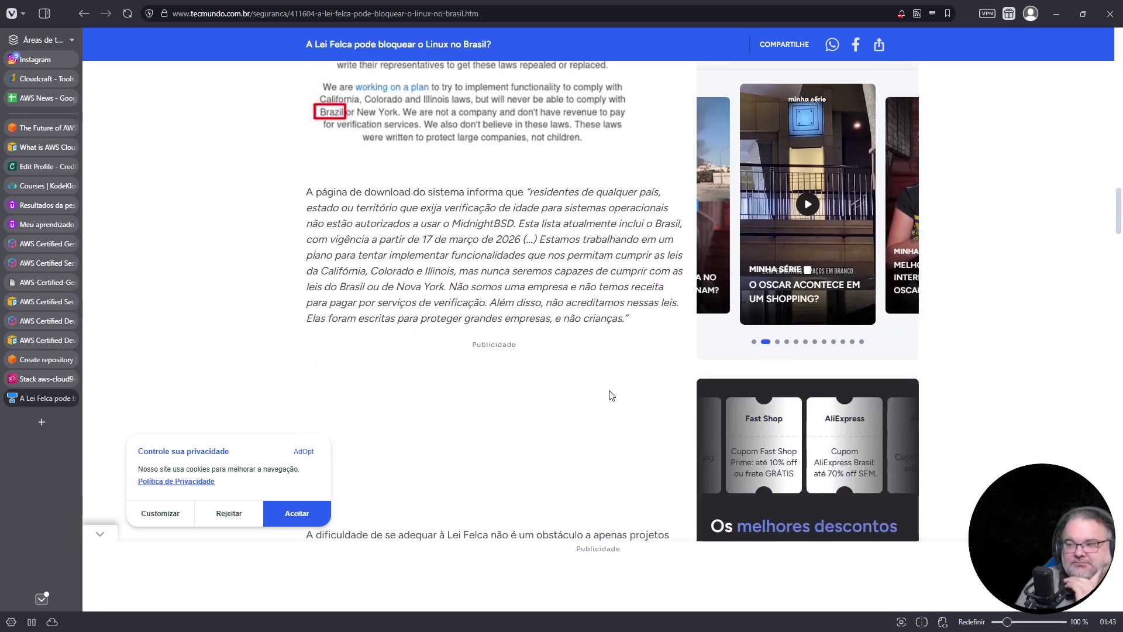
Scroll to the Lei Felca article's columnist bio and comments, then close the TecMundo tab
scroll(610, 395, down, 6)
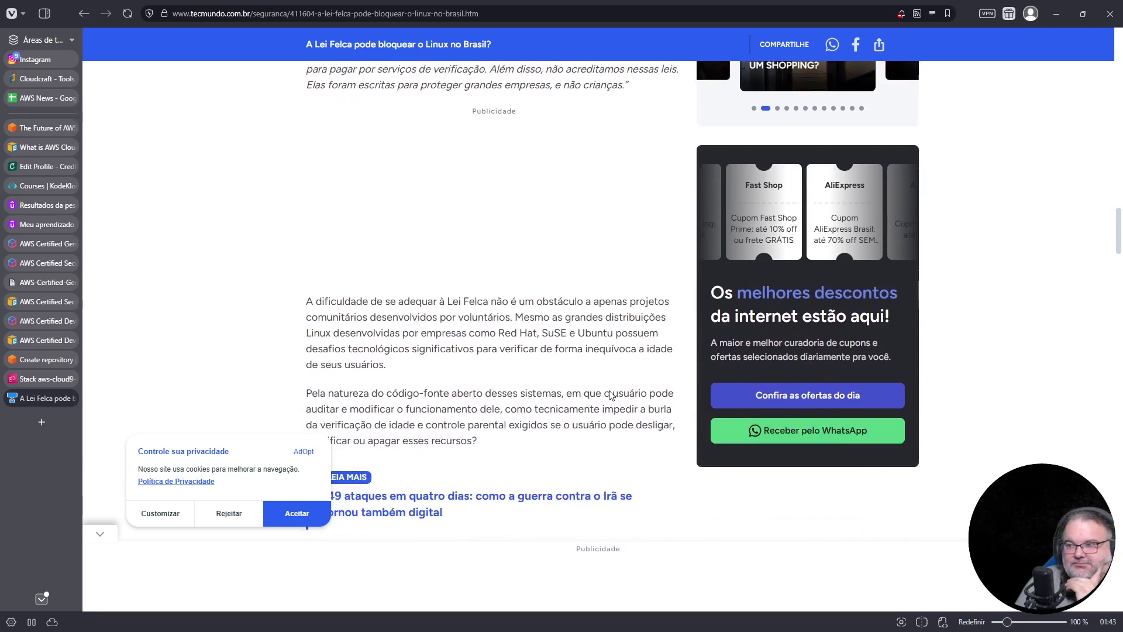
scroll(610, 391, up, 1)
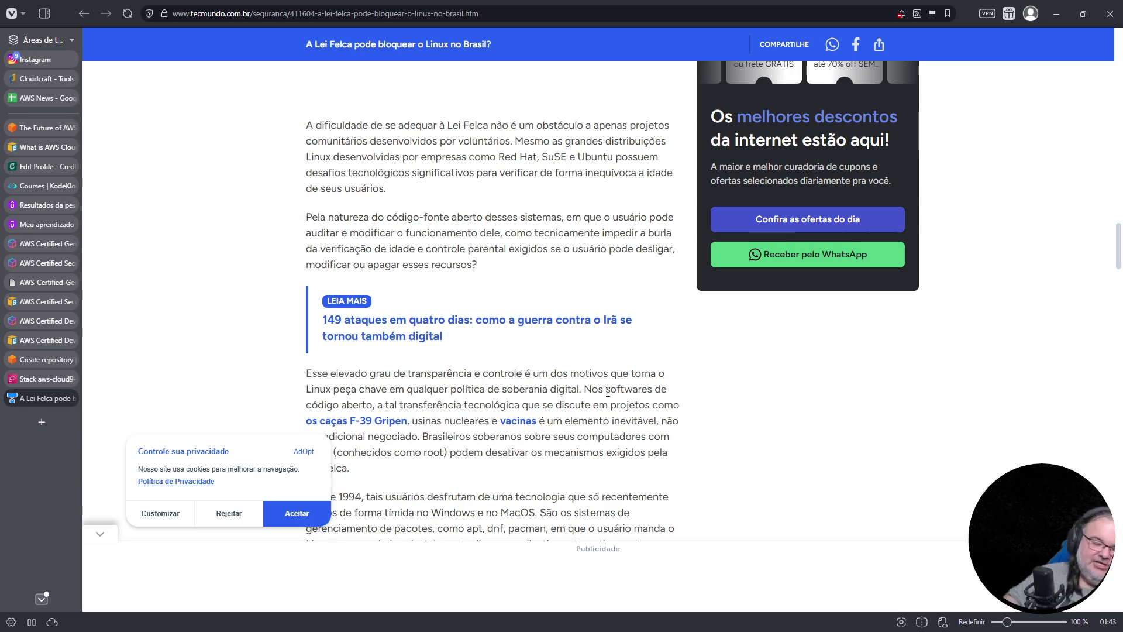
scroll(566, 405, down, 3)
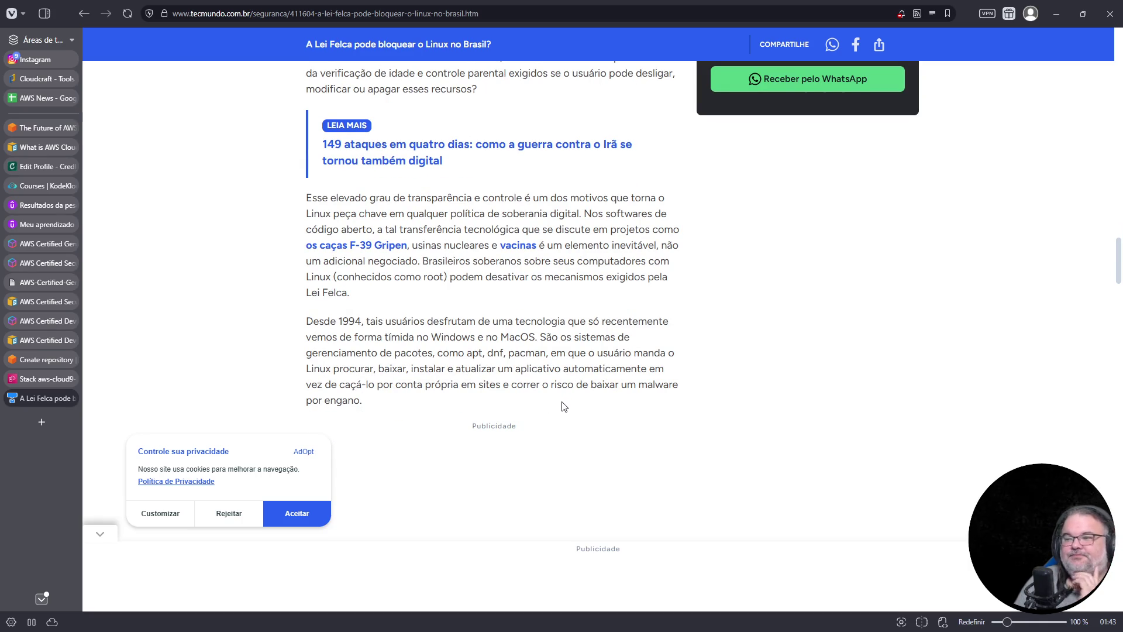
scroll(564, 406, down, 4)
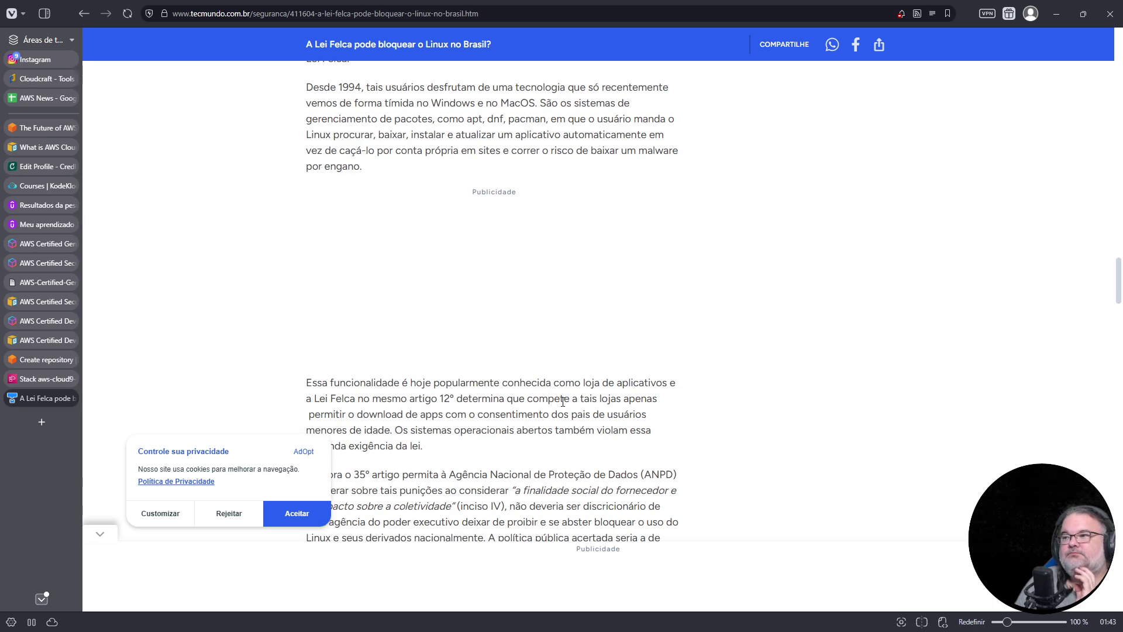
scroll(563, 404, up, 2)
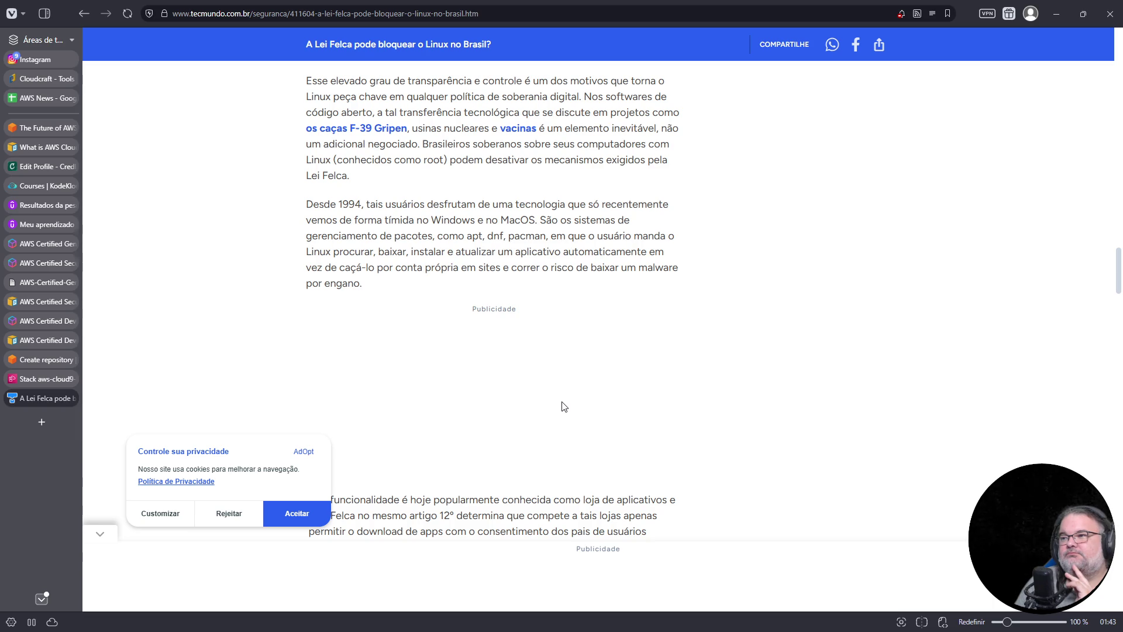
scroll(564, 406, down, 4)
scroll(563, 405, down, 3)
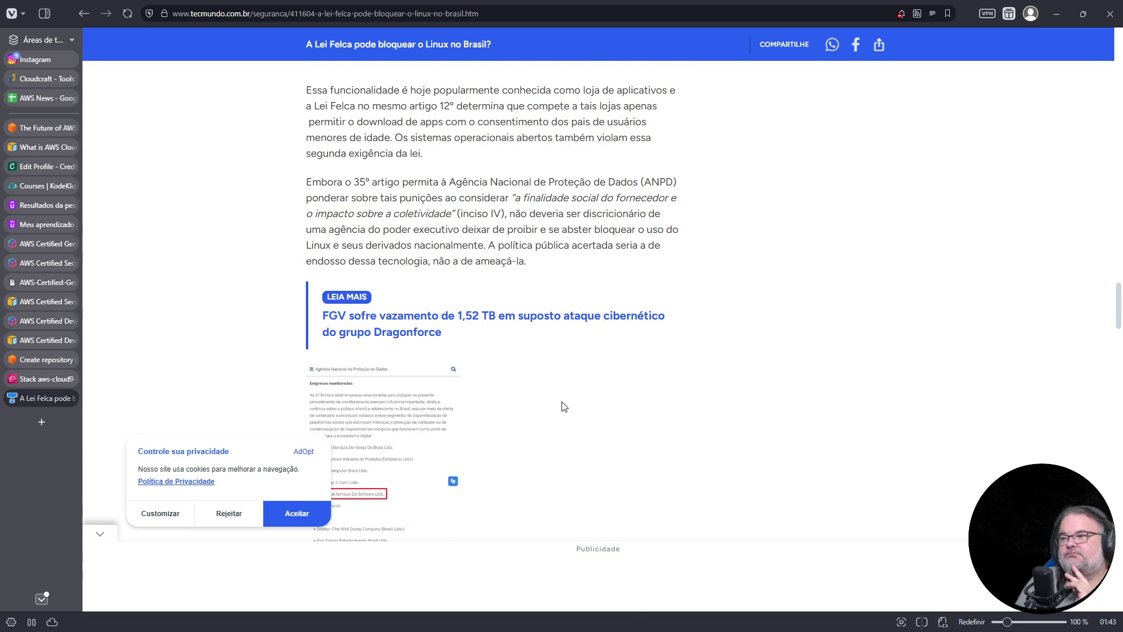
scroll(563, 407, down, 3)
scroll(564, 406, down, 6)
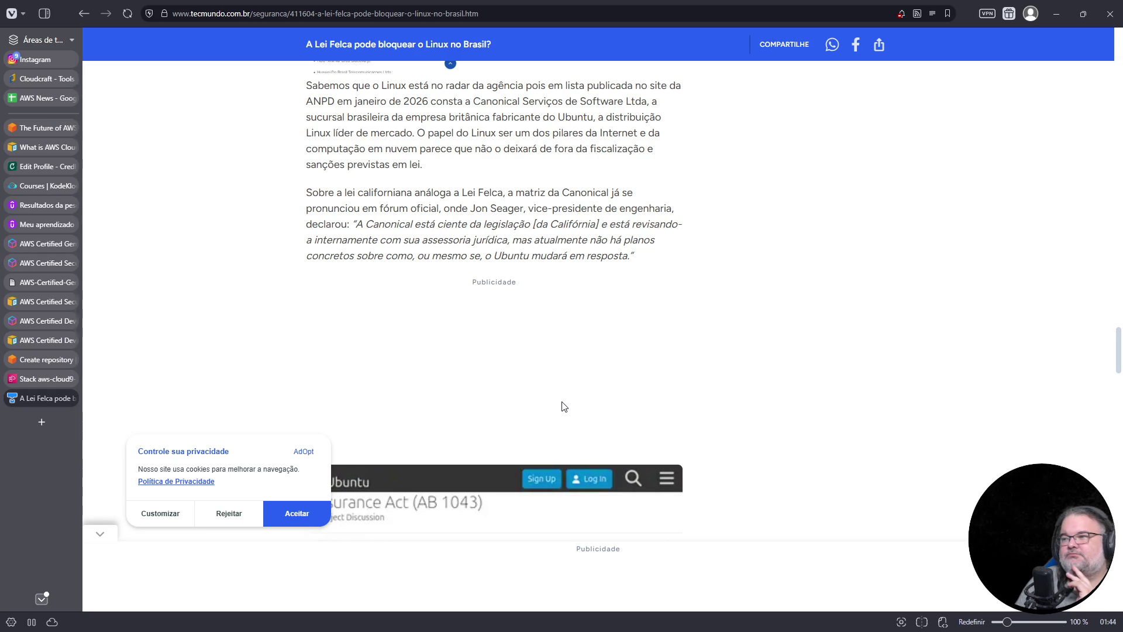
scroll(563, 405, down, 5)
scroll(564, 406, down, 1)
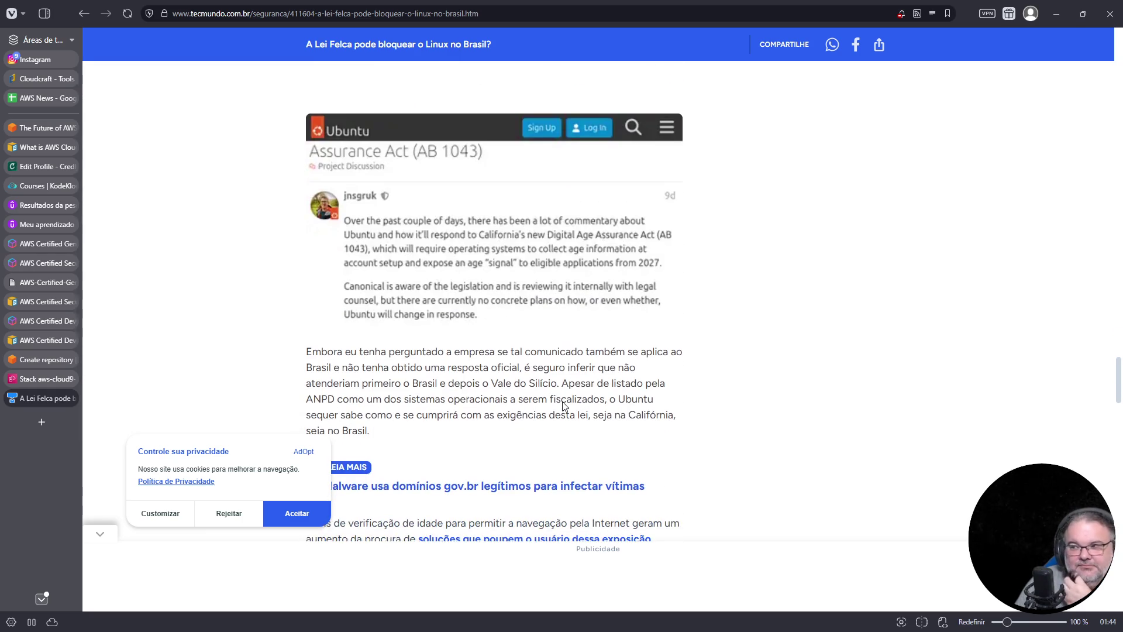
scroll(564, 403, down, 2)
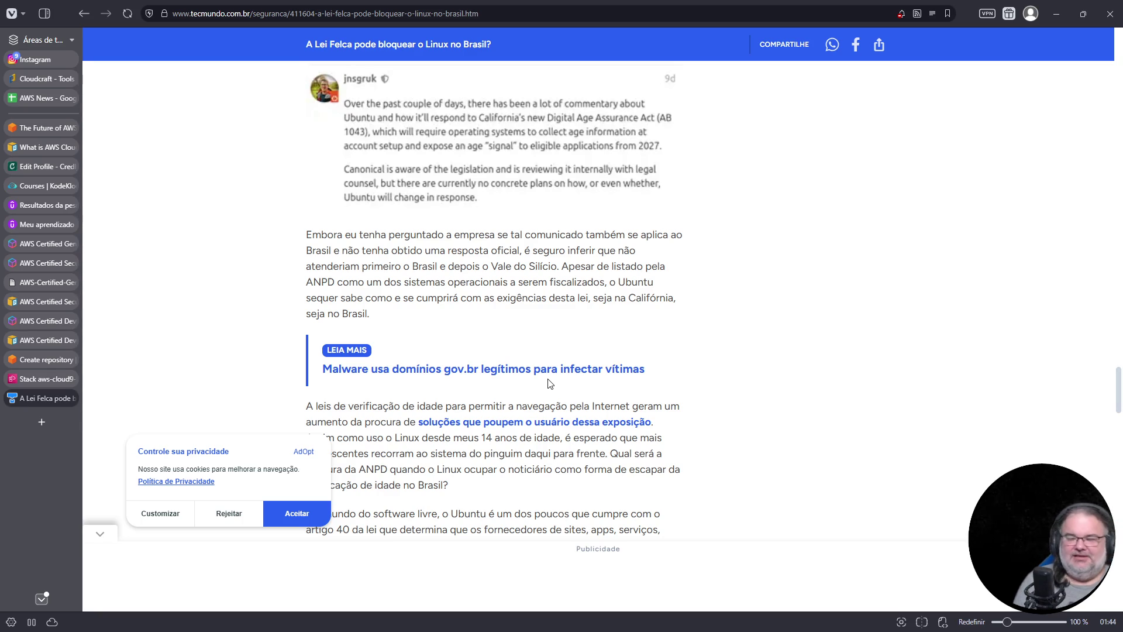
scroll(550, 383, down, 20)
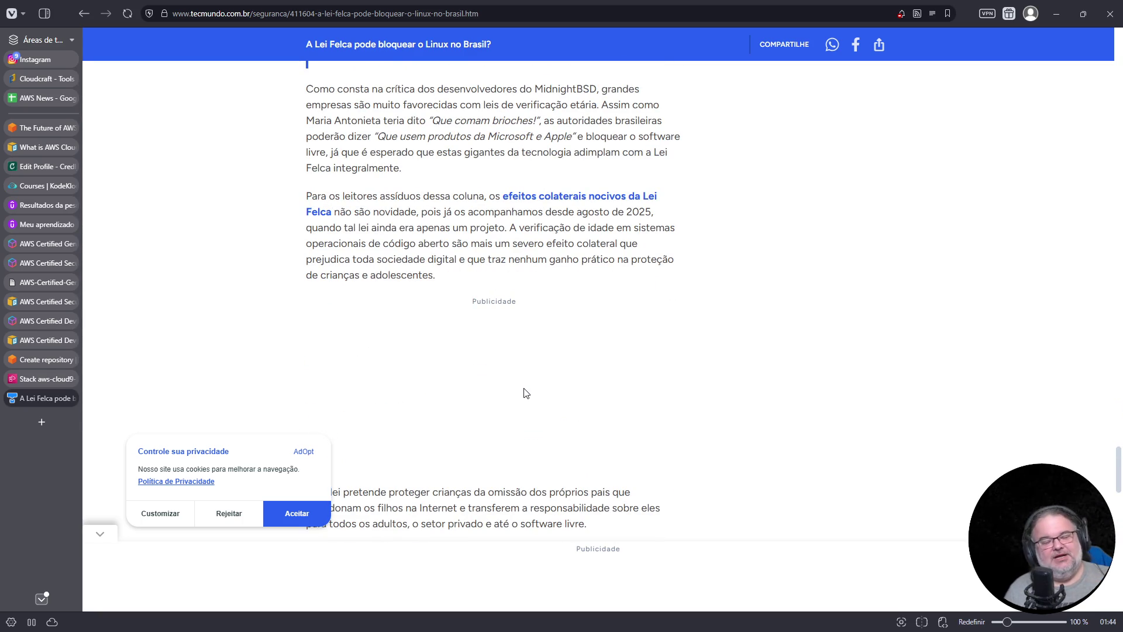
scroll(535, 395, down, 4)
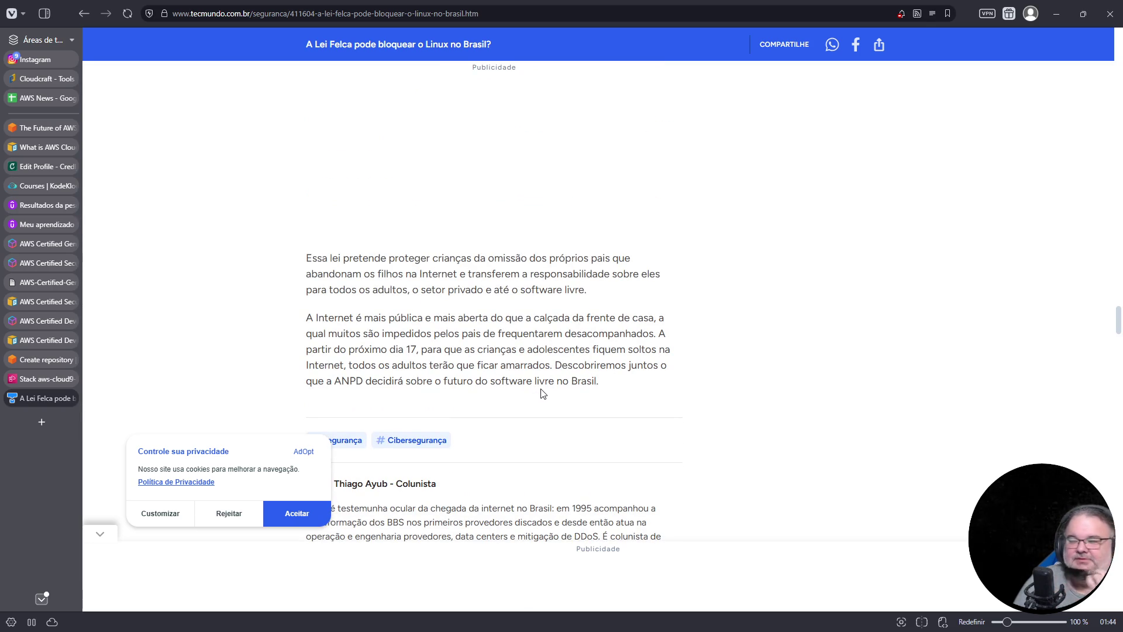
scroll(544, 391, down, 6)
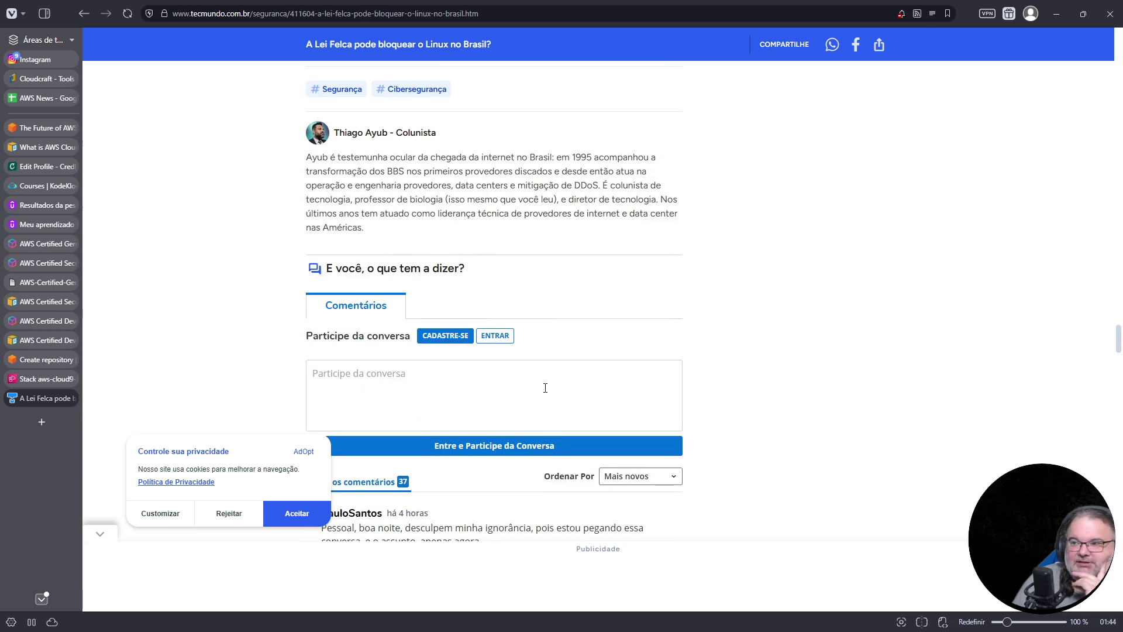
click(70, 398)
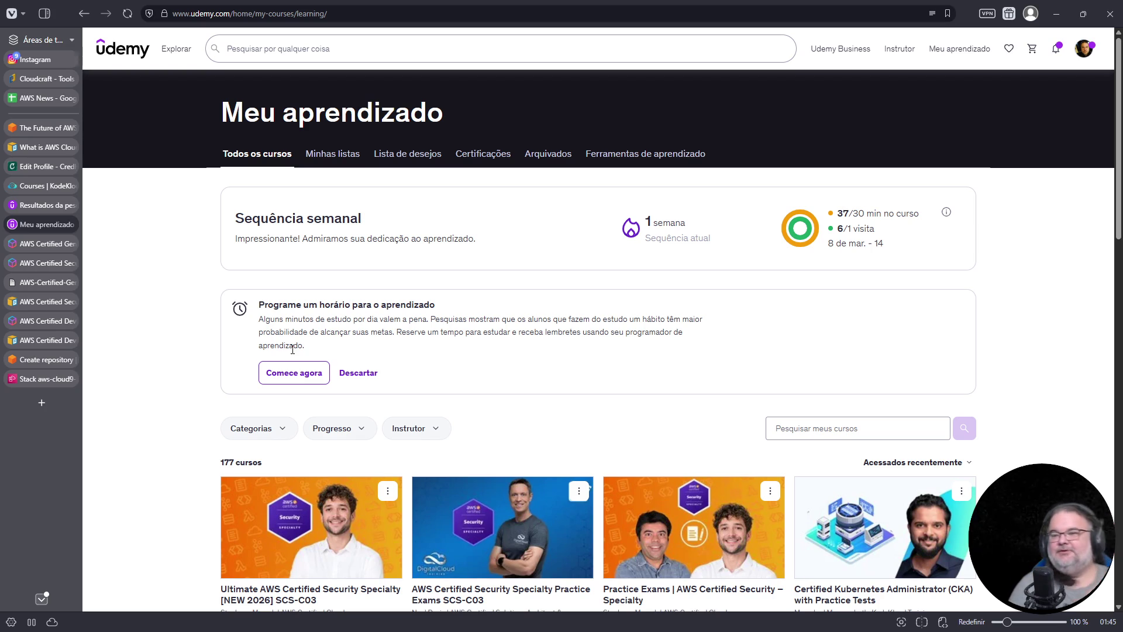
Close the Stack aws-cloud9 tab and dismiss the 'cloudformation' search dropdown on CodeCommit's Create repository page
click(48, 385)
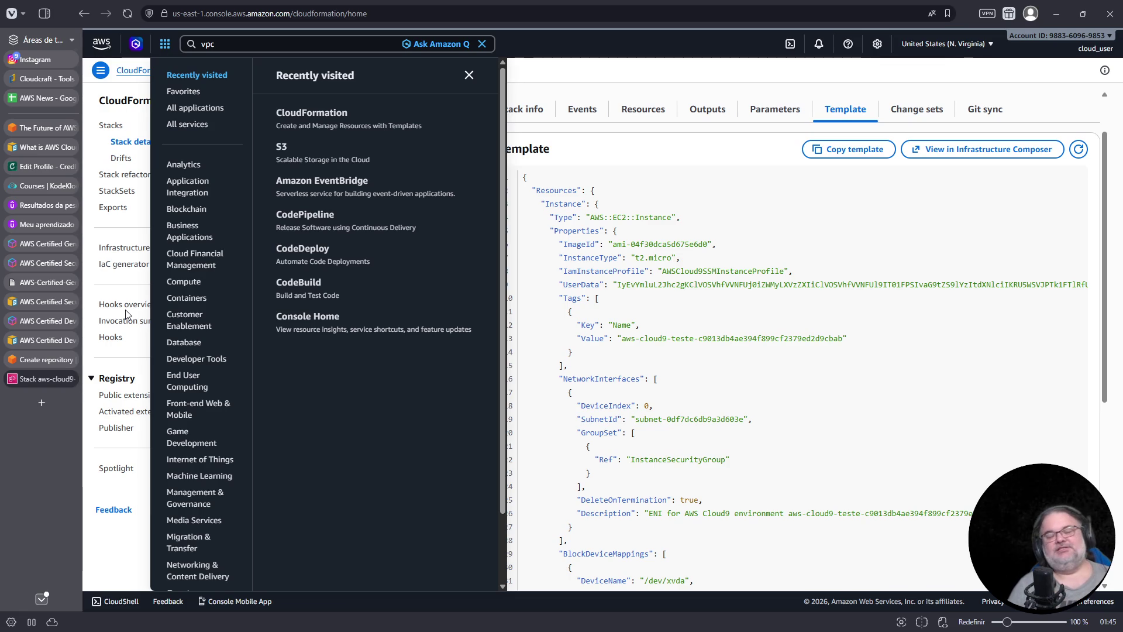
click(72, 377)
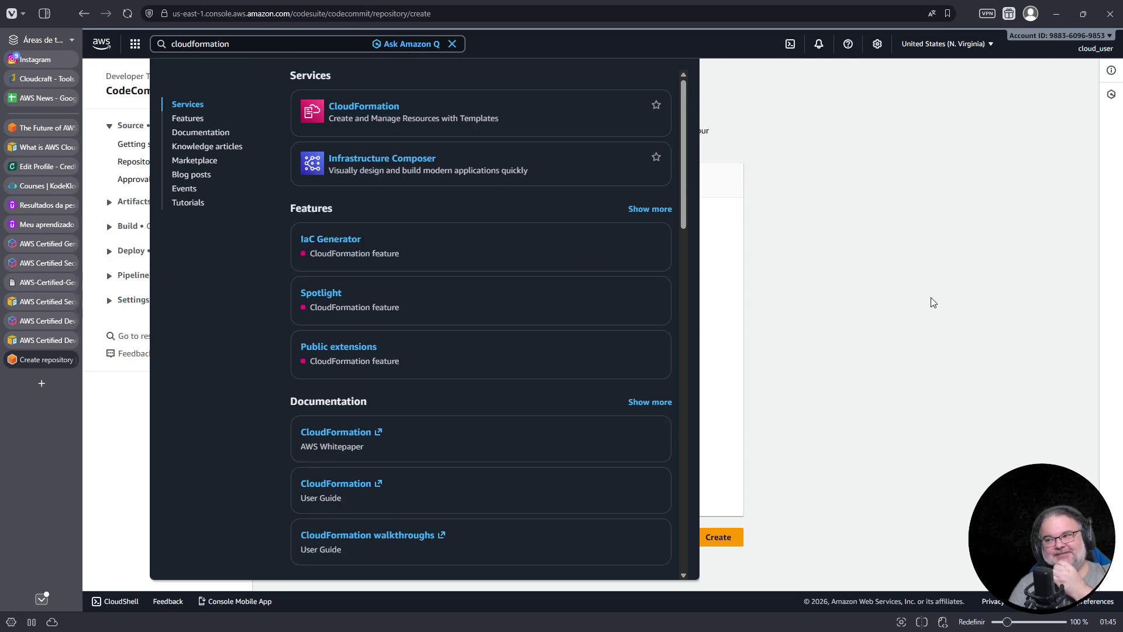
click(933, 301)
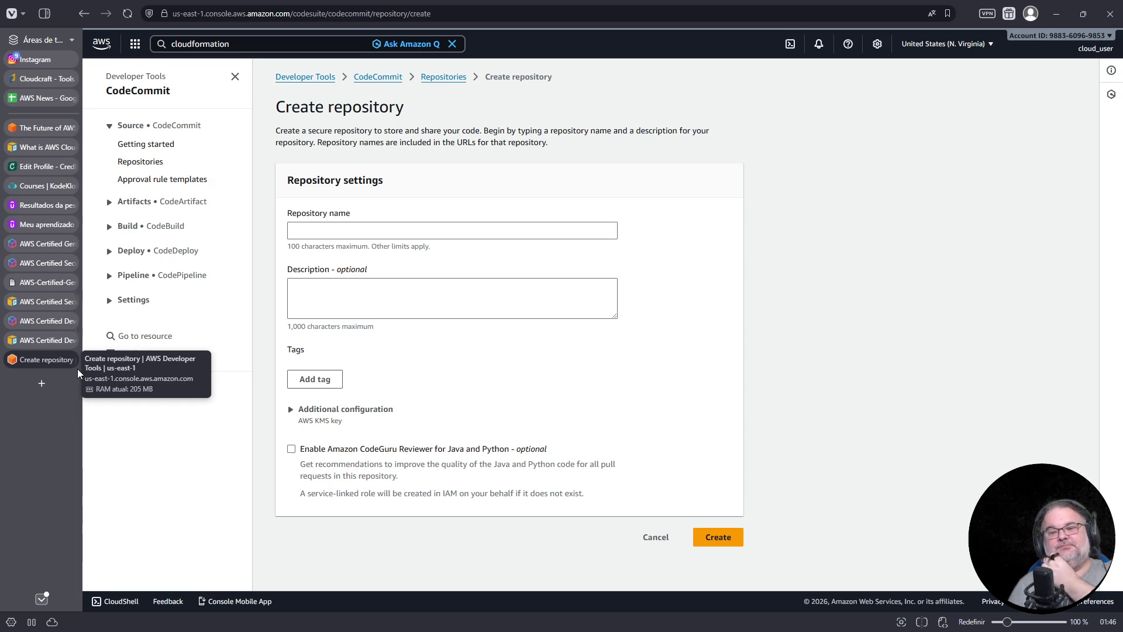
In a new tab, search the web for 'patch disables windows defender'
click(43, 383)
click(394, 17)
text(patch disables )
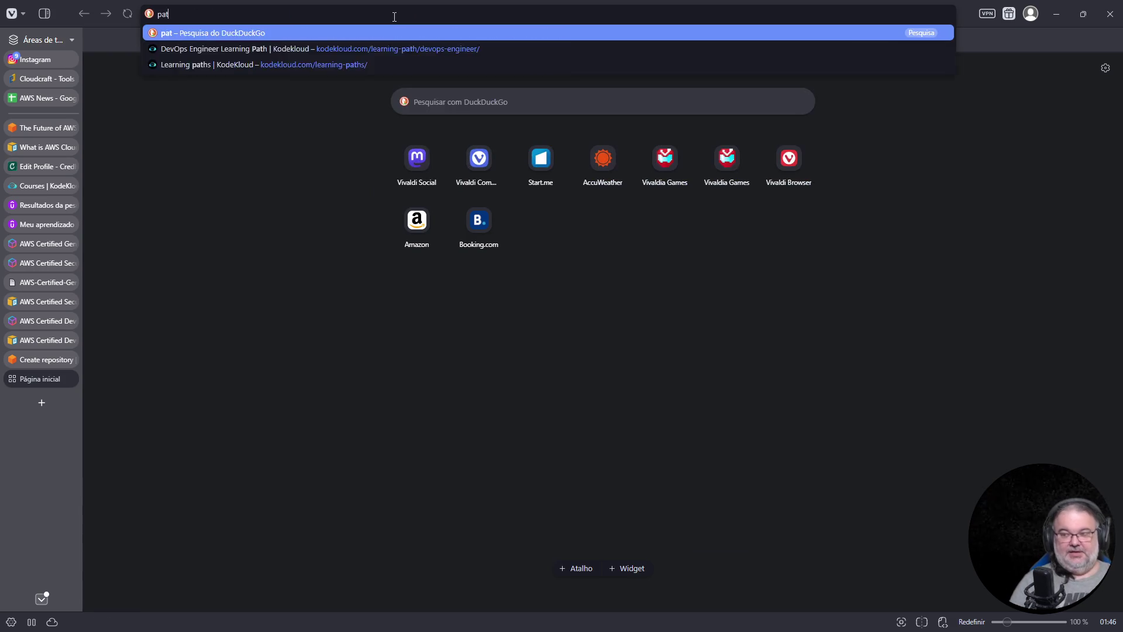
text(windows defender)
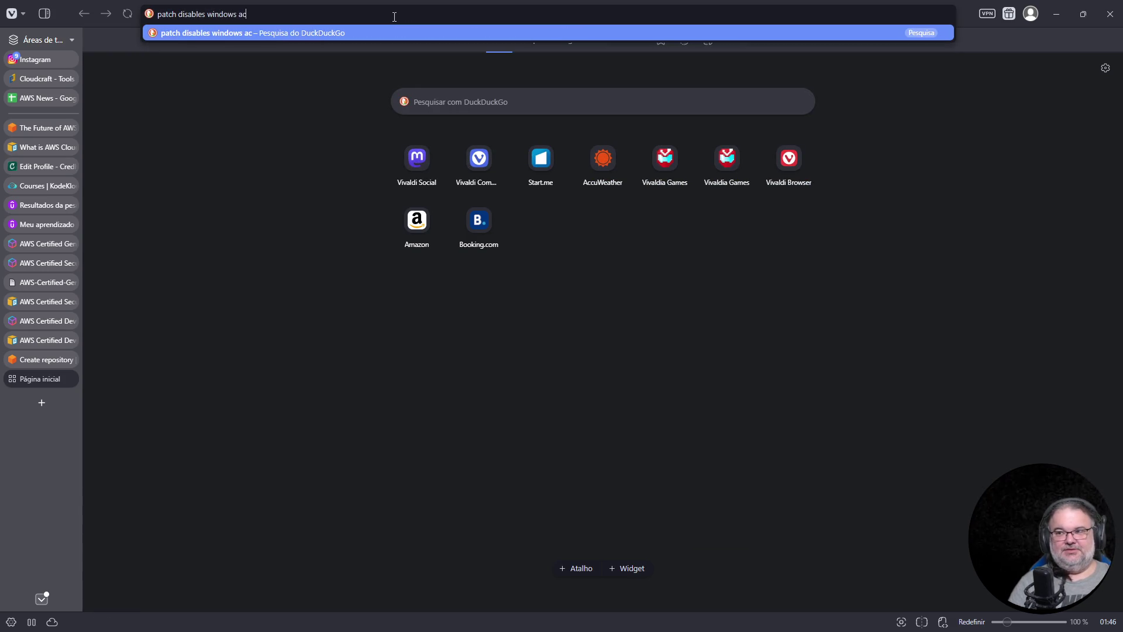
key(Return)
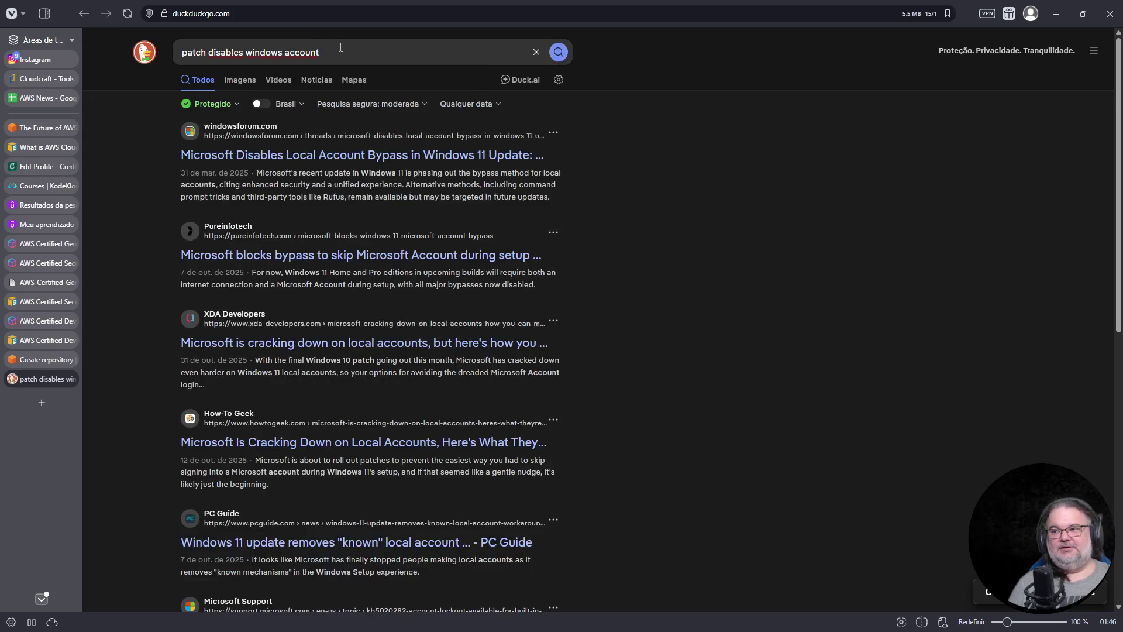
Refine the DuckDuckGo query with 'reuirement' and open the Pureinfotech article on the blocked bypass
click(340, 50)
text(reuirement)
key(Return)
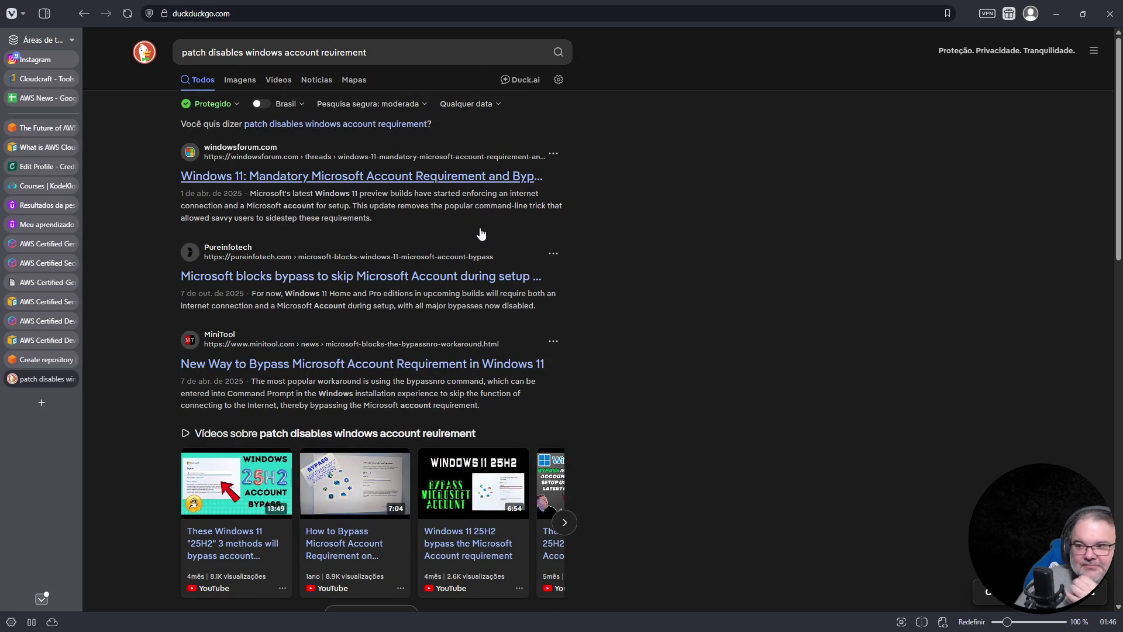
click(475, 277)
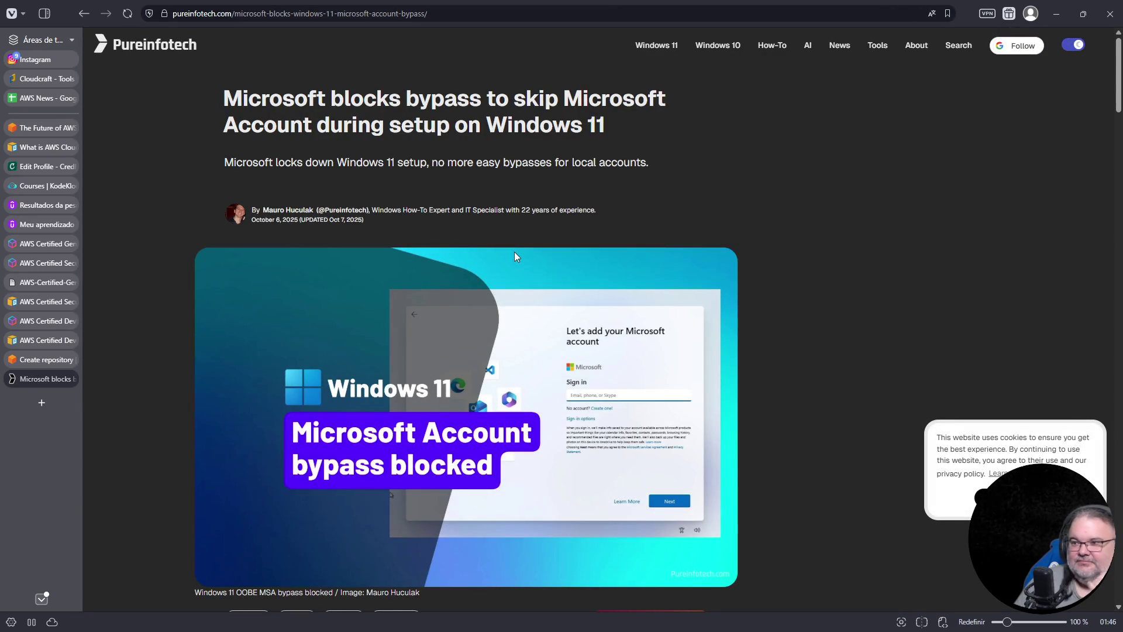
Scroll down through the Pureinfotech Windows 11 account-bypass article
scroll(525, 255, down, 8)
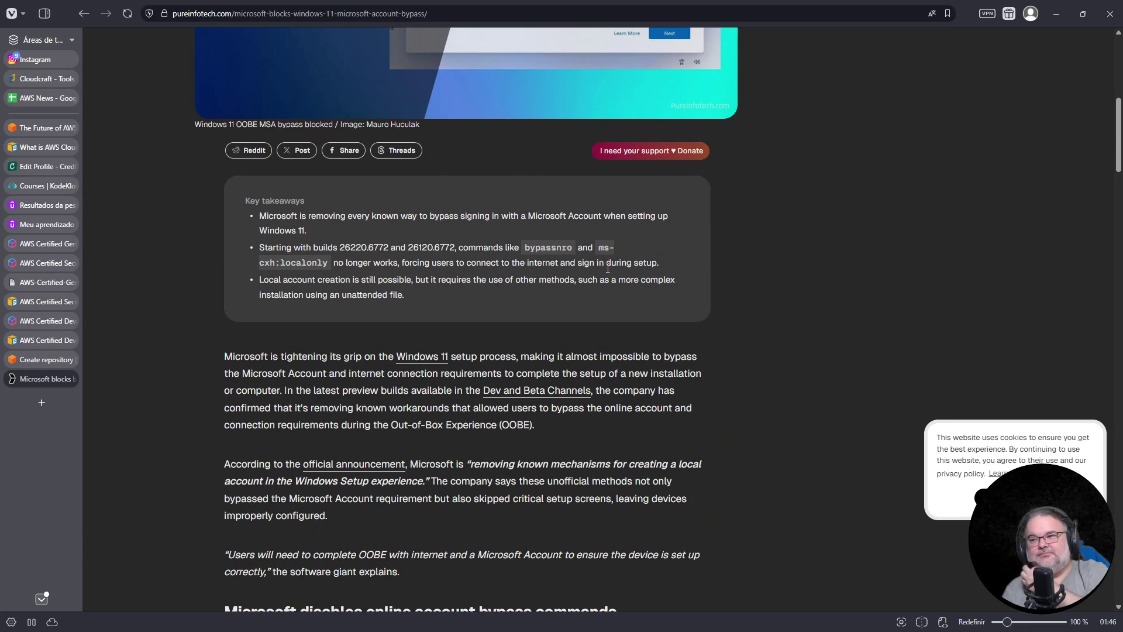
scroll(609, 267, down, 2)
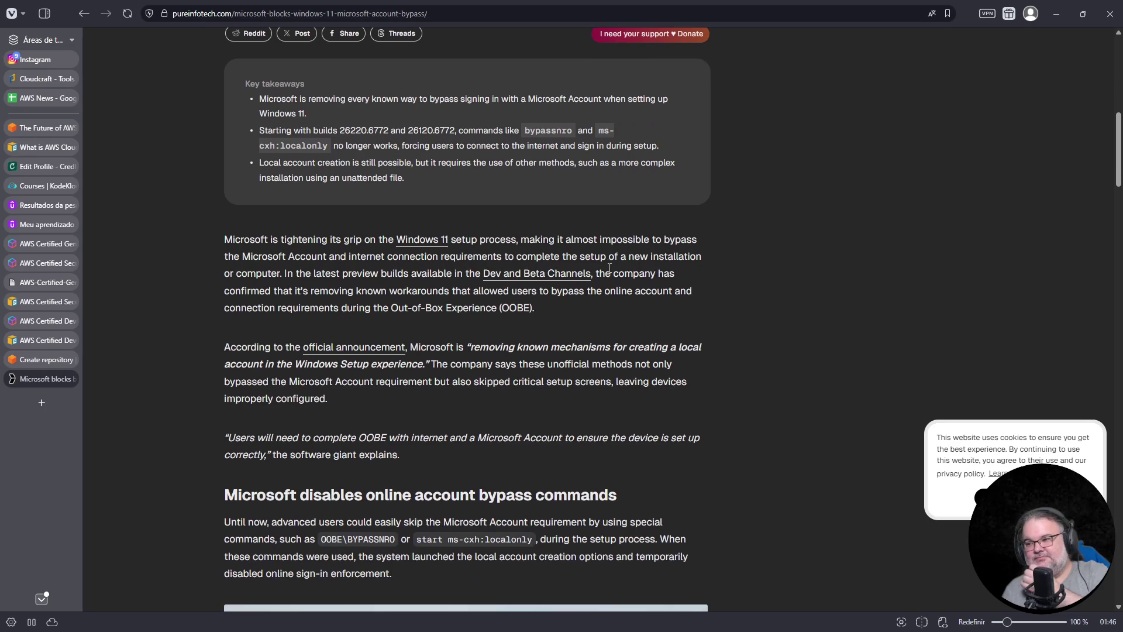
scroll(608, 268, down, 1)
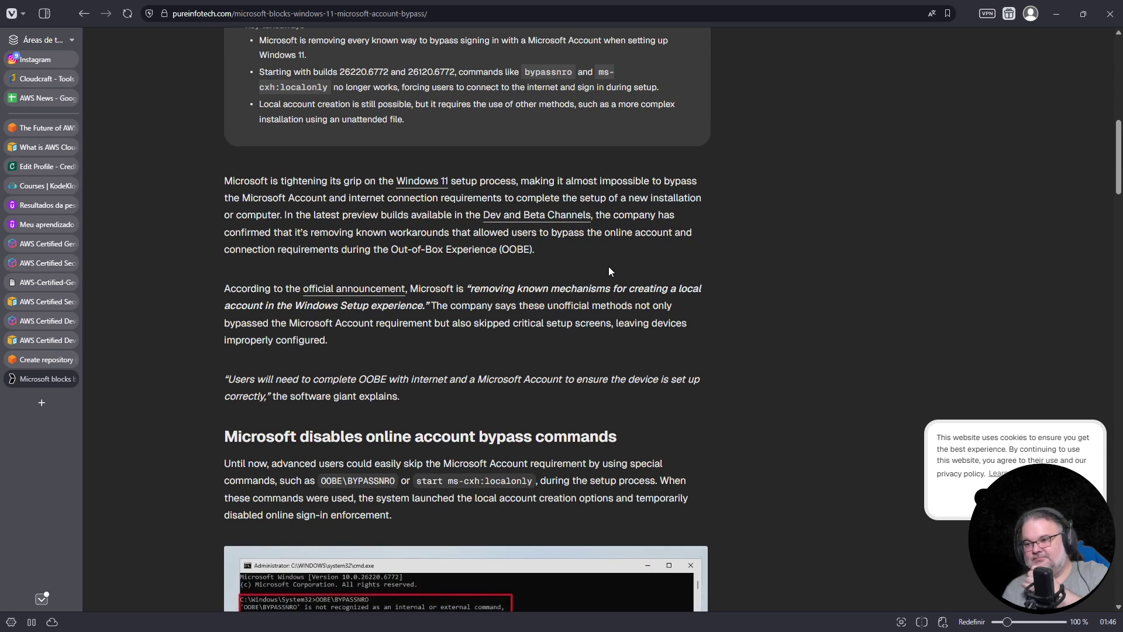
scroll(609, 267, down, 1)
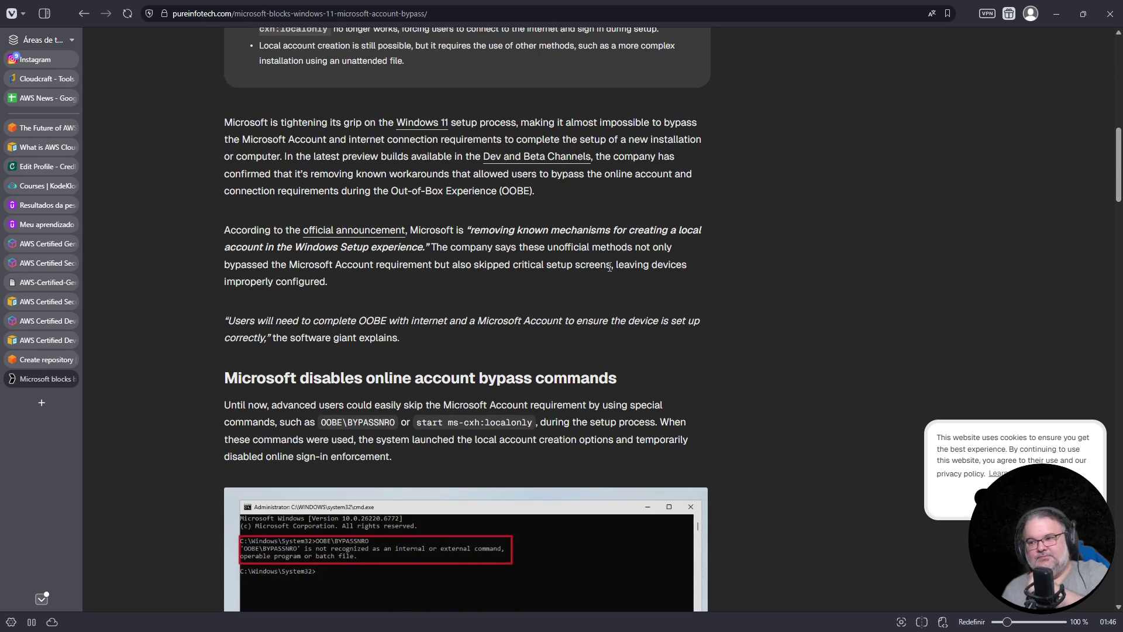
scroll(606, 264, down, 3)
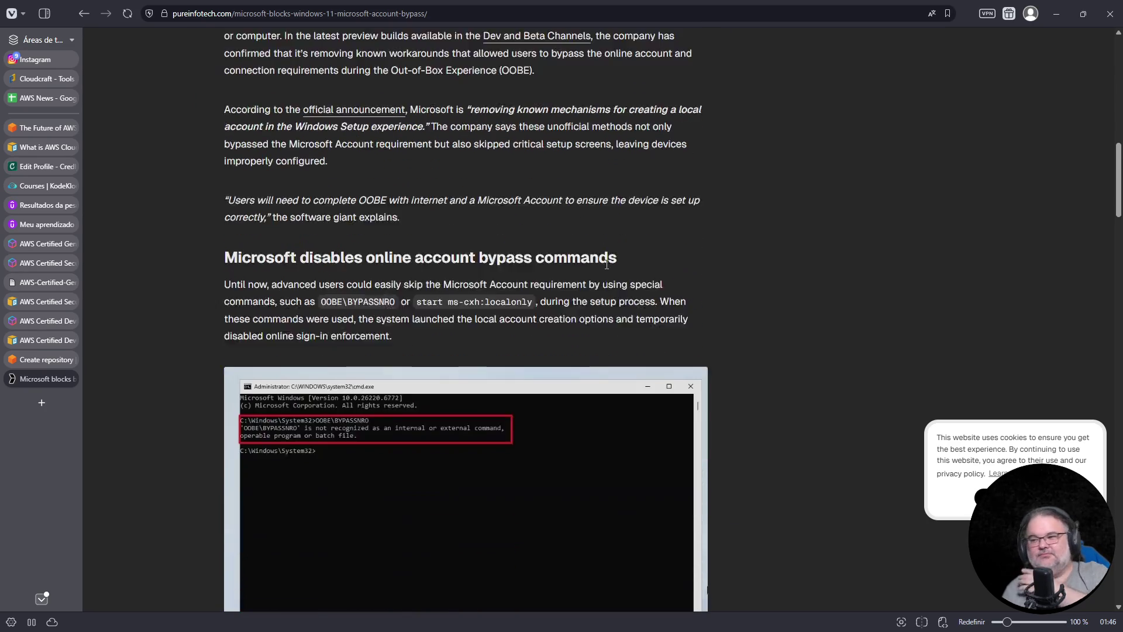
scroll(607, 266, down, 6)
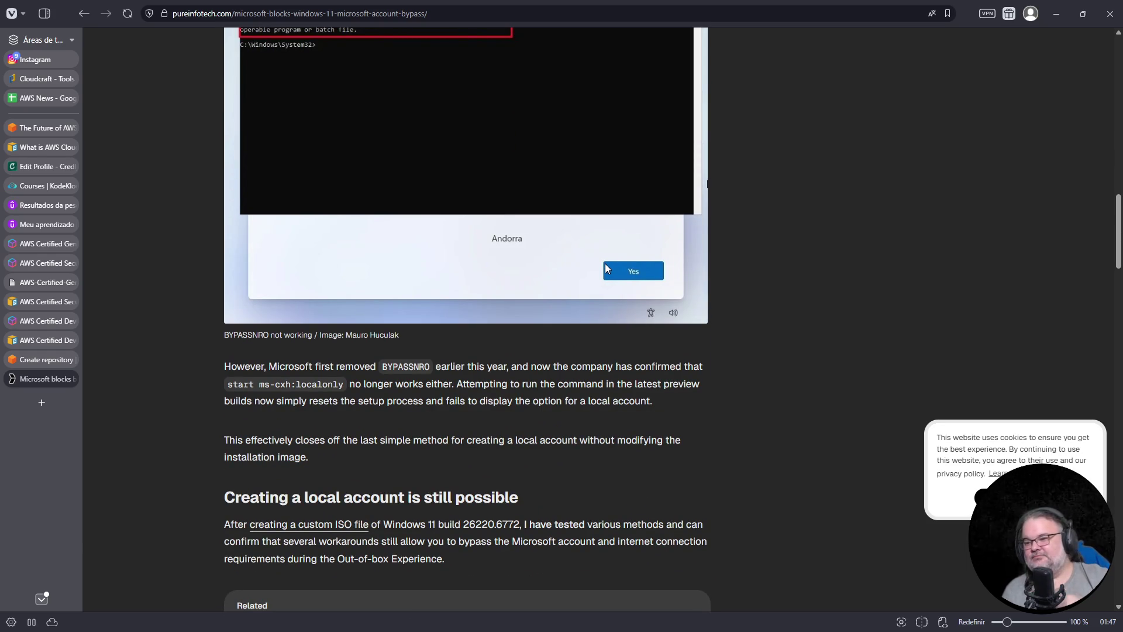
scroll(607, 268, down, 5)
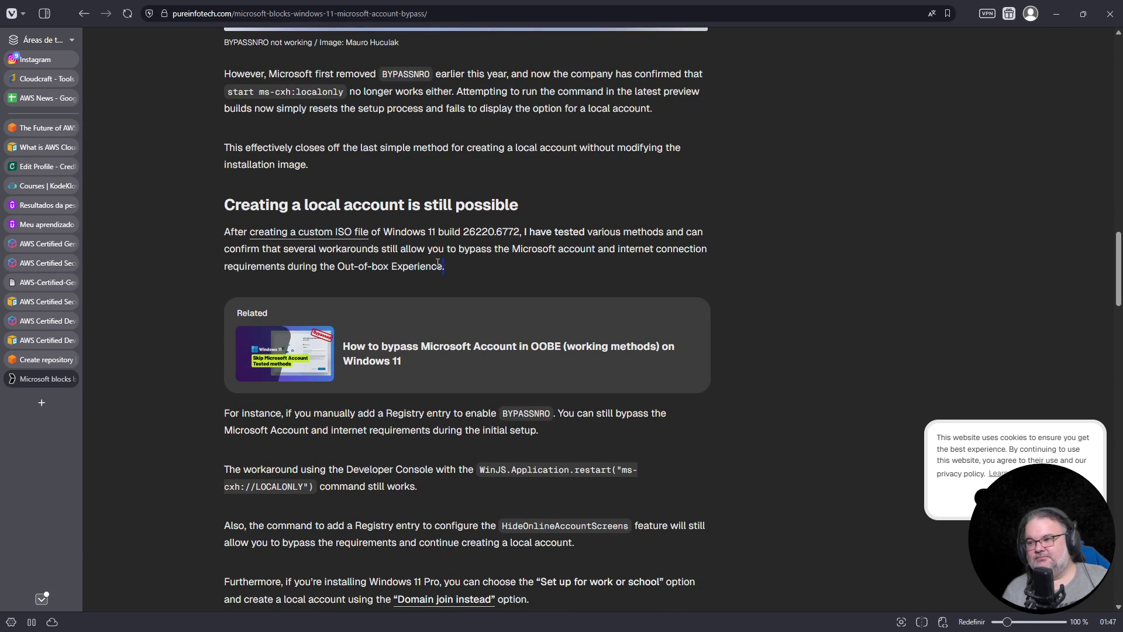
Select the paragraphs on creating a local account, clear the selection, and close the article tab
drag(470, 275, 209, 213)
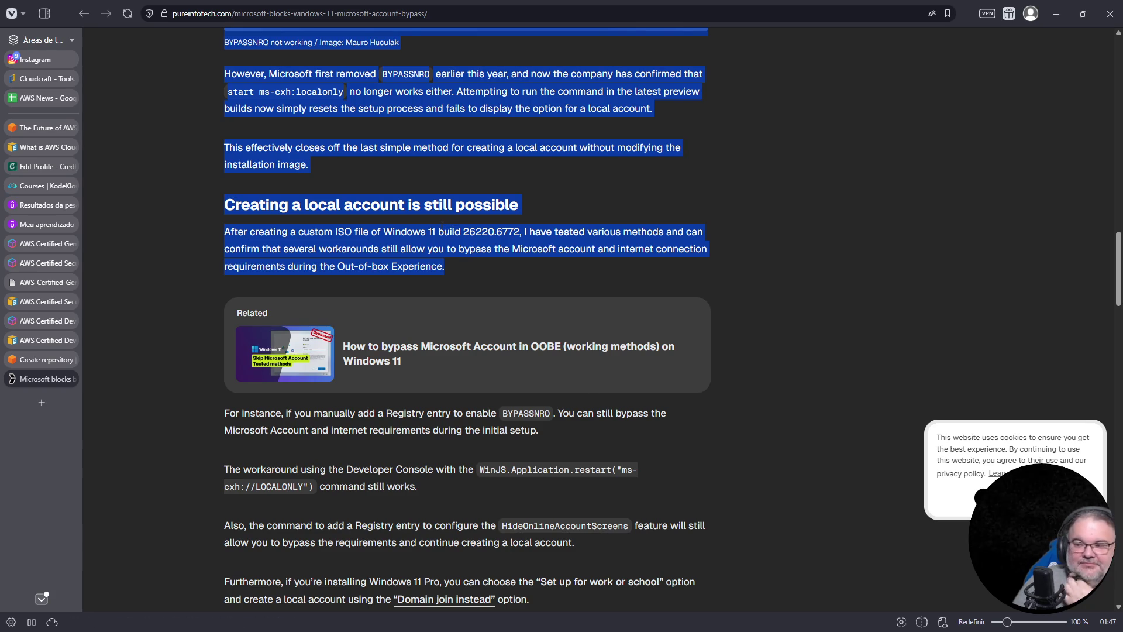
click(493, 260)
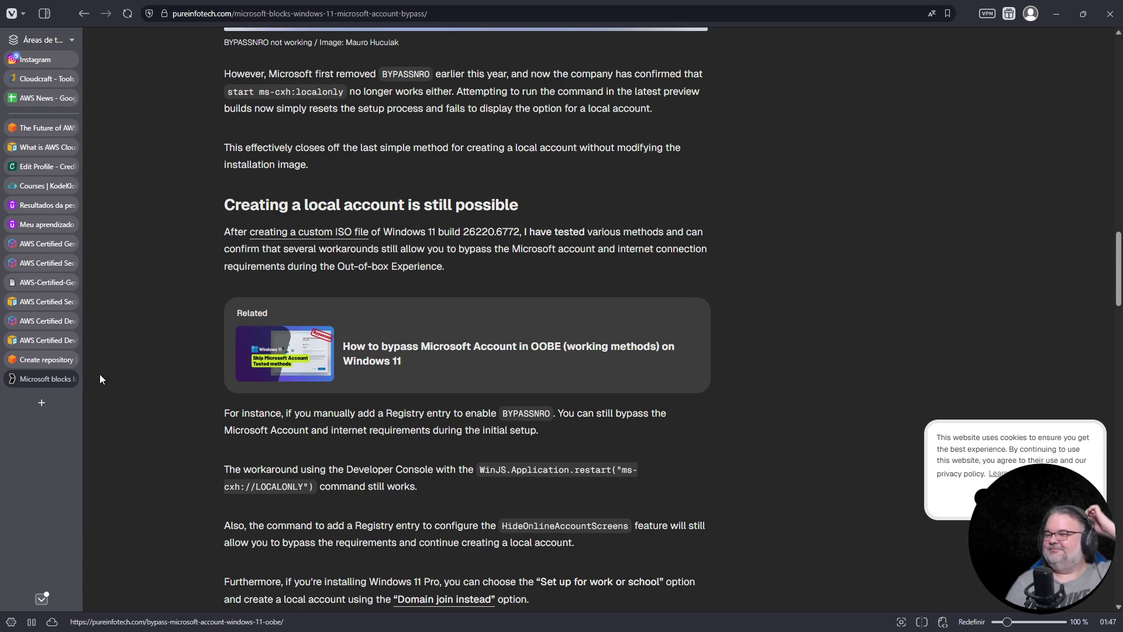
click(74, 379)
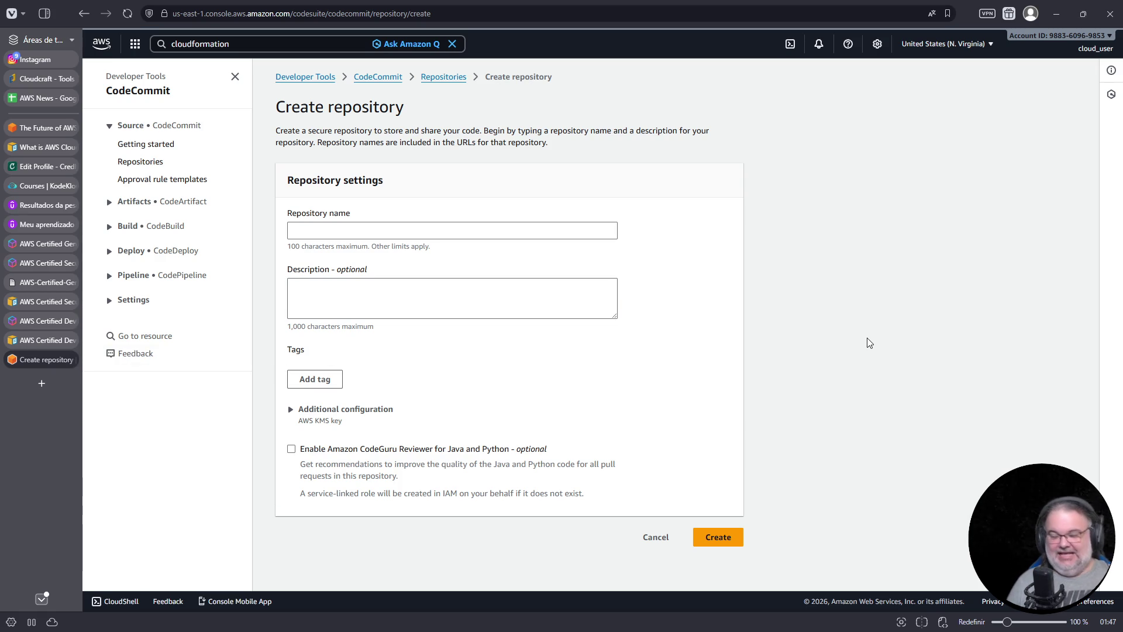
Search 'meu inss' in a new tab, open the Meu INSS site, and choose 'Entrar com gov.br'
key(ctrl+t)
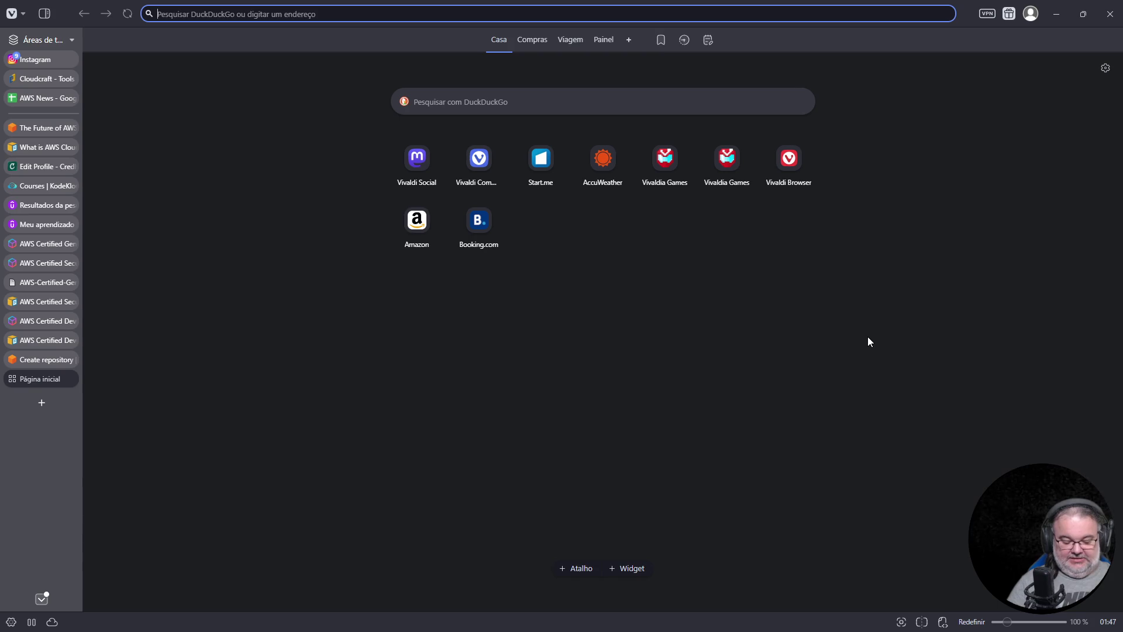
text(meu inss)
key(Return)
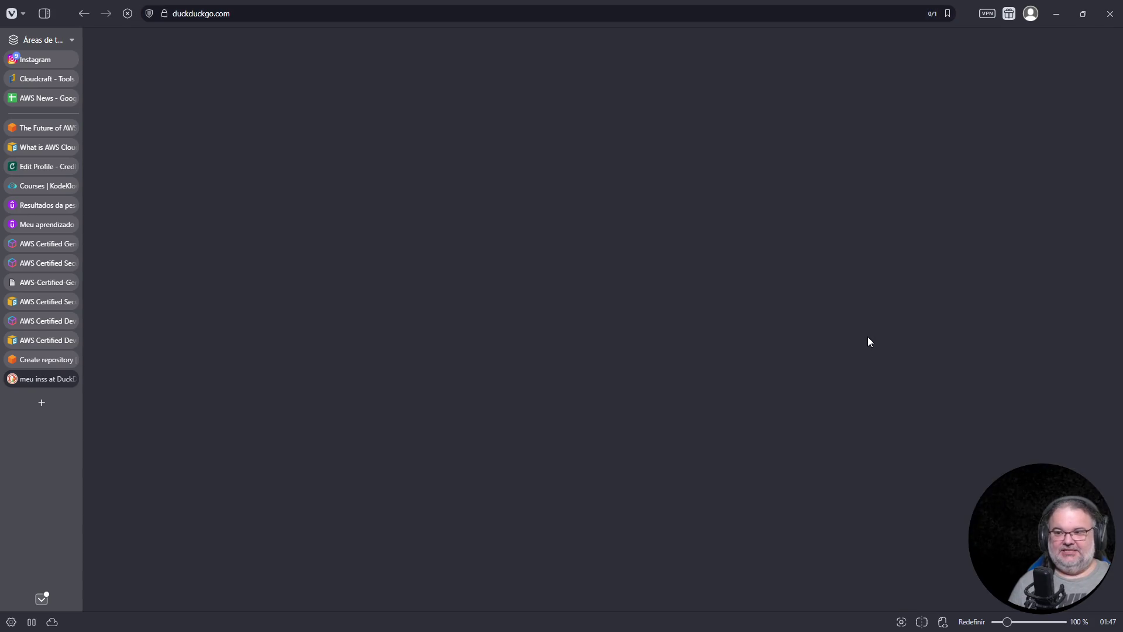
click(216, 362)
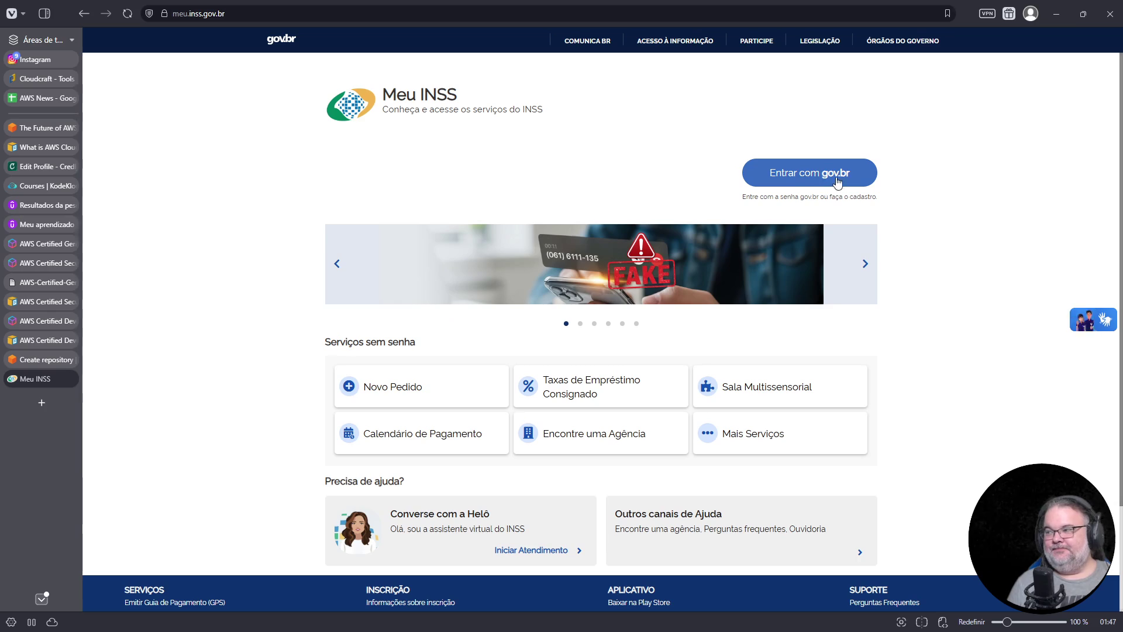
click(803, 185)
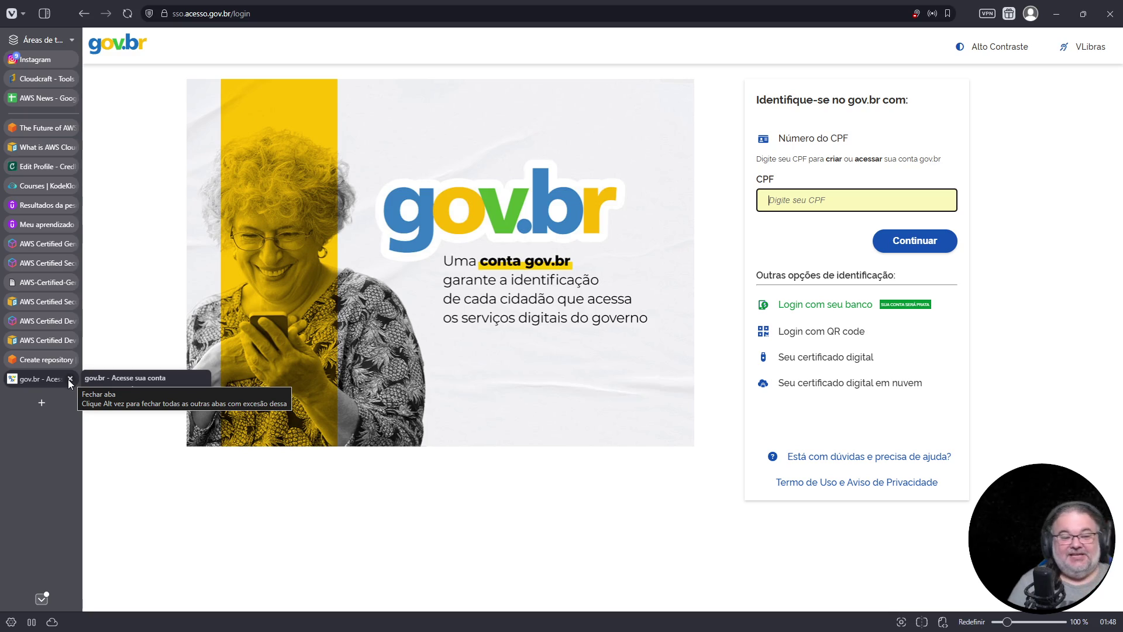
Search 'flatcar linux' and open the Flatcar Container Linux website
click(428, 13)
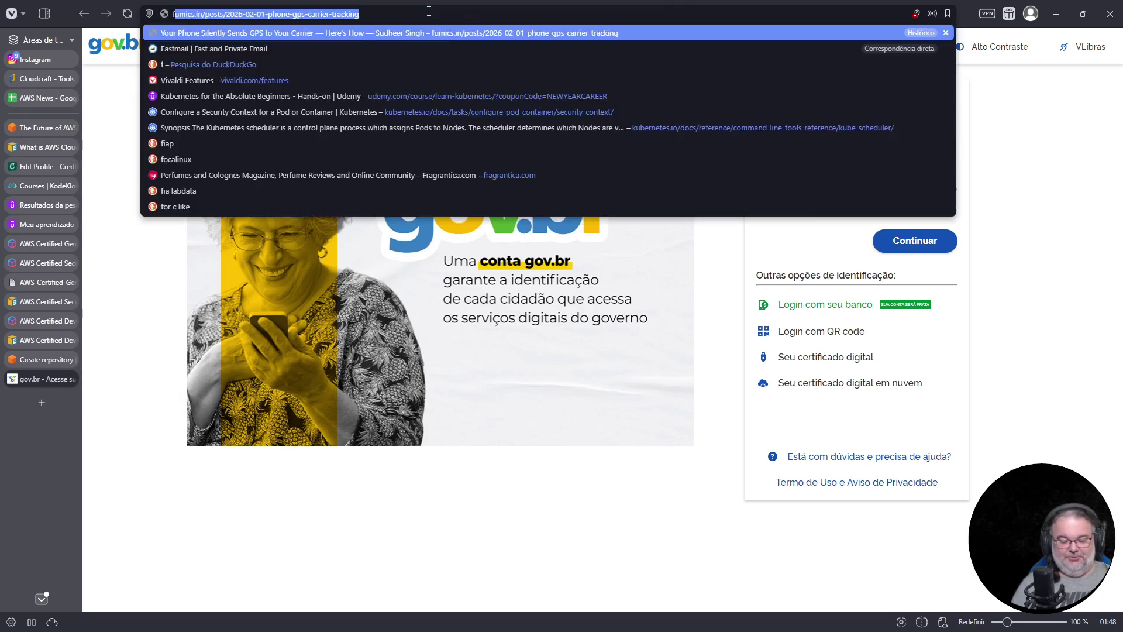
text(flatcar linux)
key(Return)
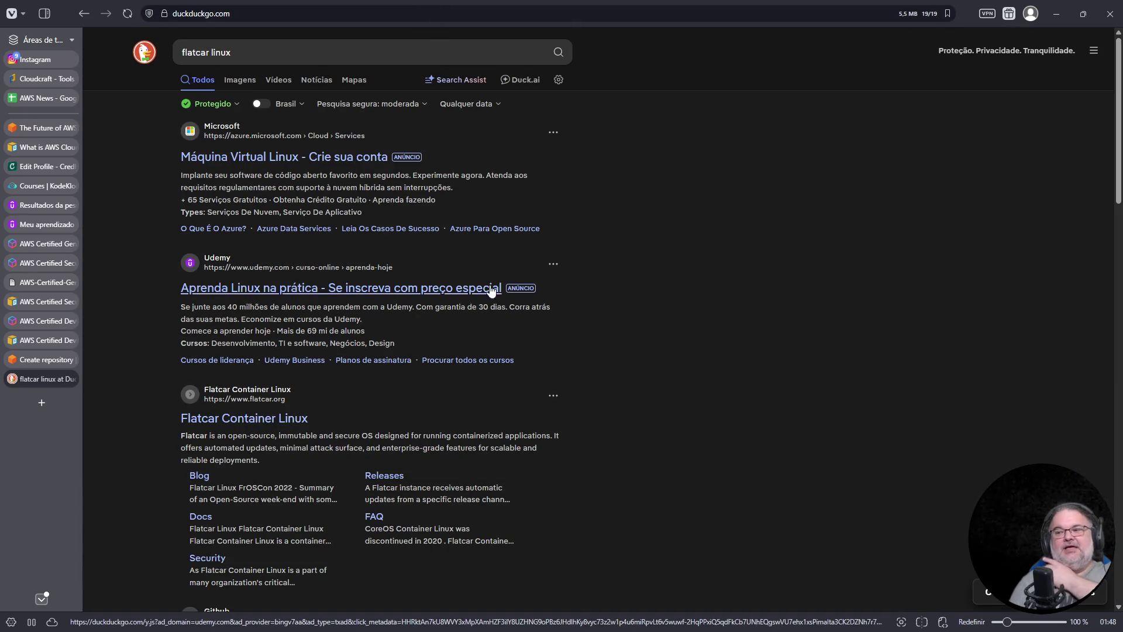
click(289, 420)
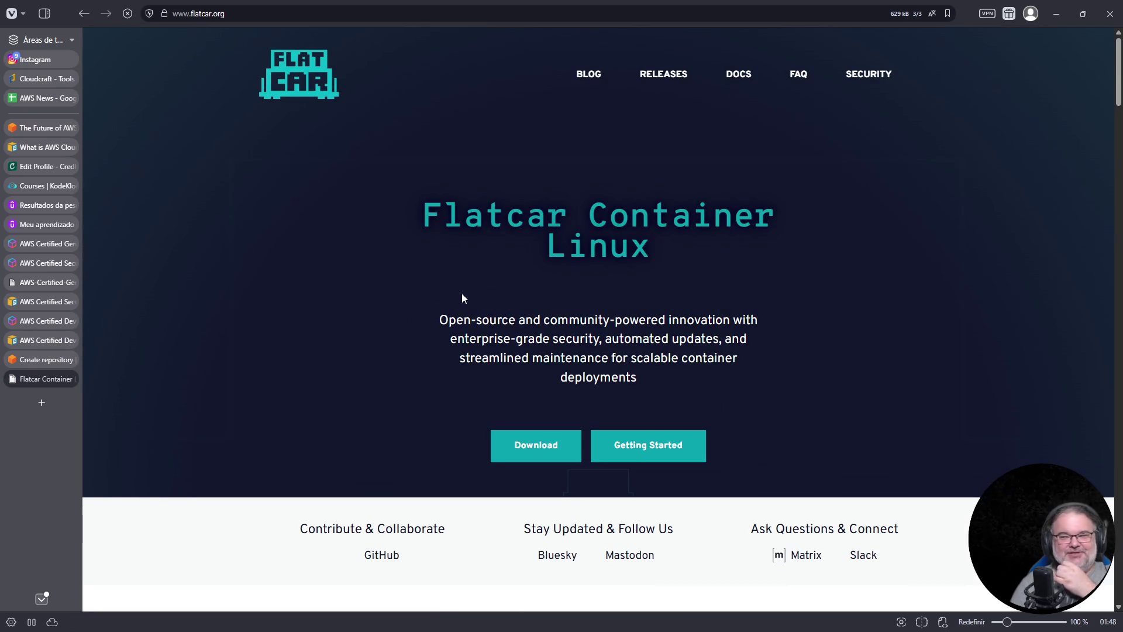
Scroll through the Flatcar homepage, then close its tab
scroll(536, 278, down, 5)
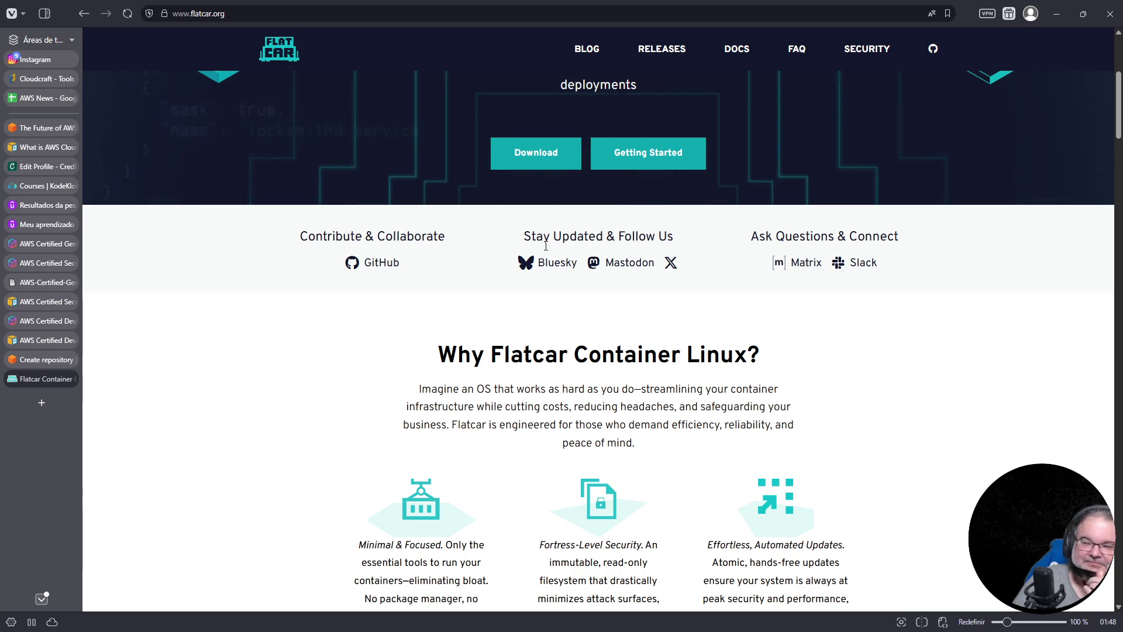
scroll(545, 245, down, 10)
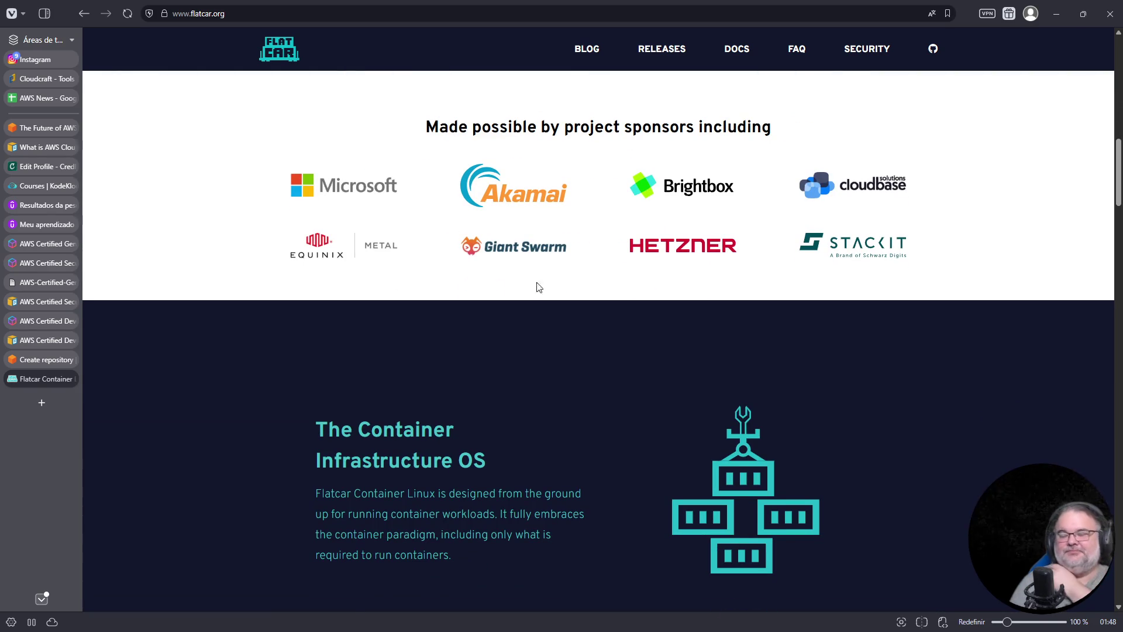
click(72, 378)
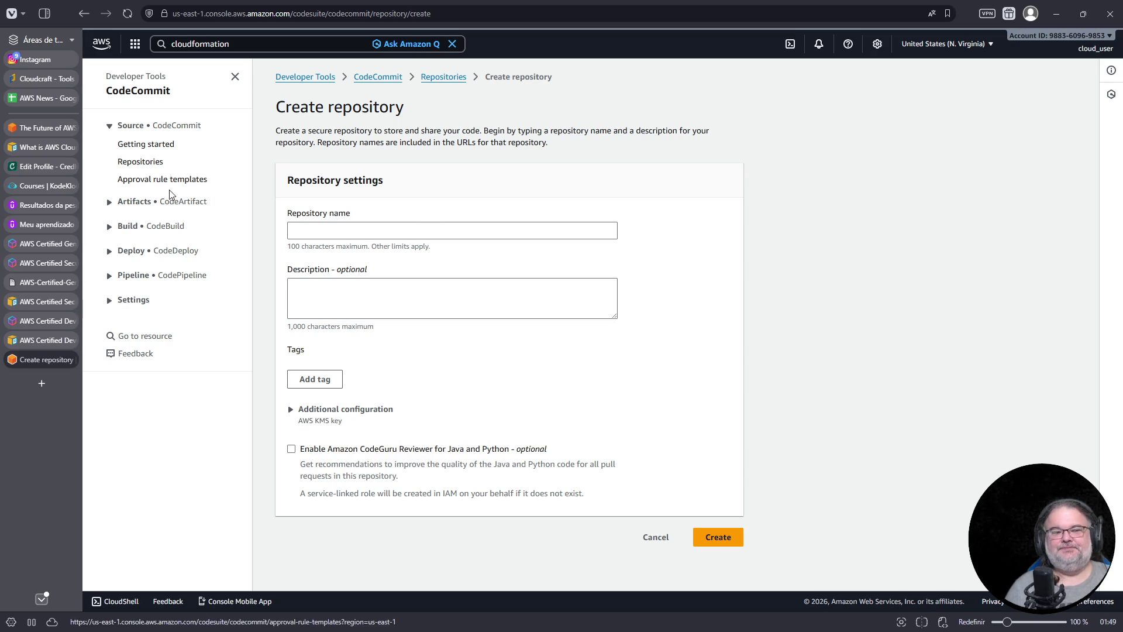
Close the duplicate certification, certification document and Generative AI Developer tabs, ending on the DevOps exam guide
click(51, 341)
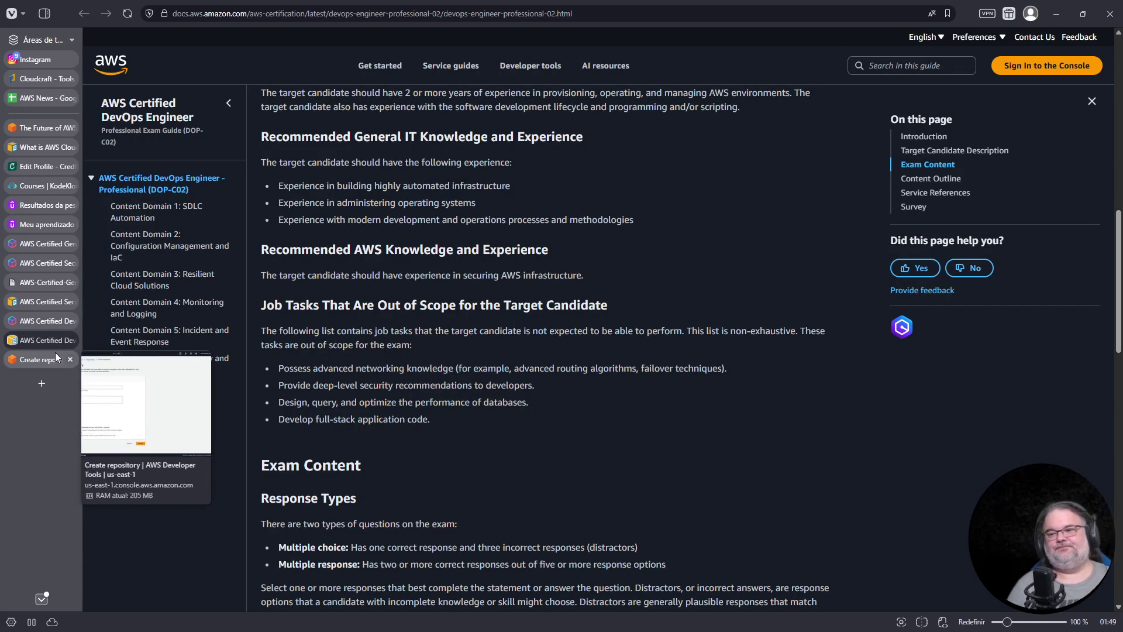
click(52, 321)
click(43, 300)
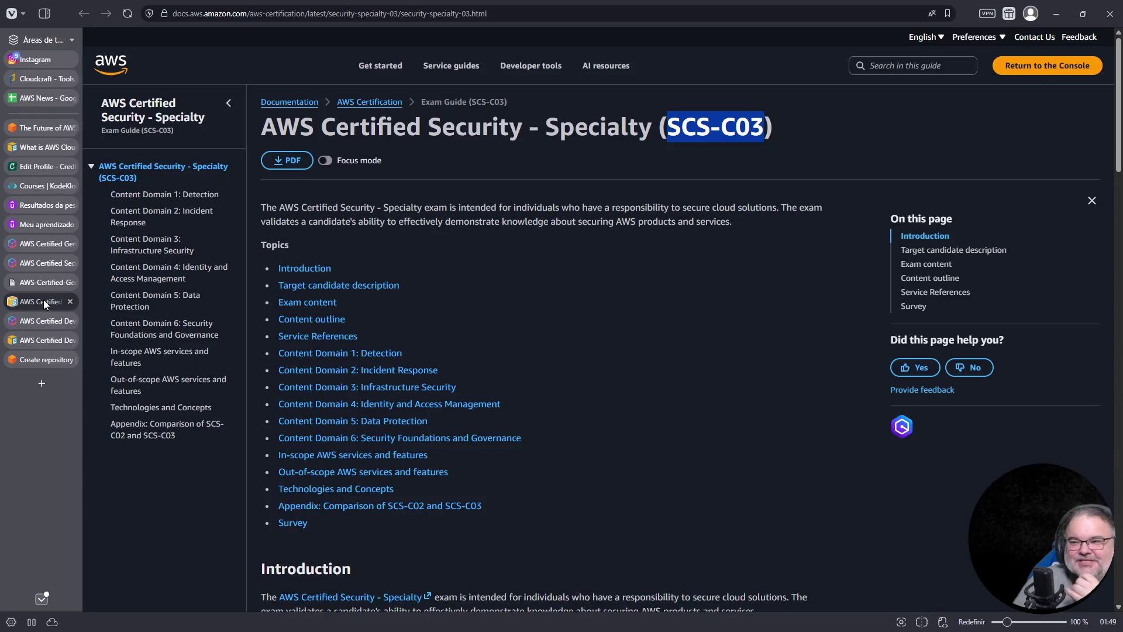
click(69, 301)
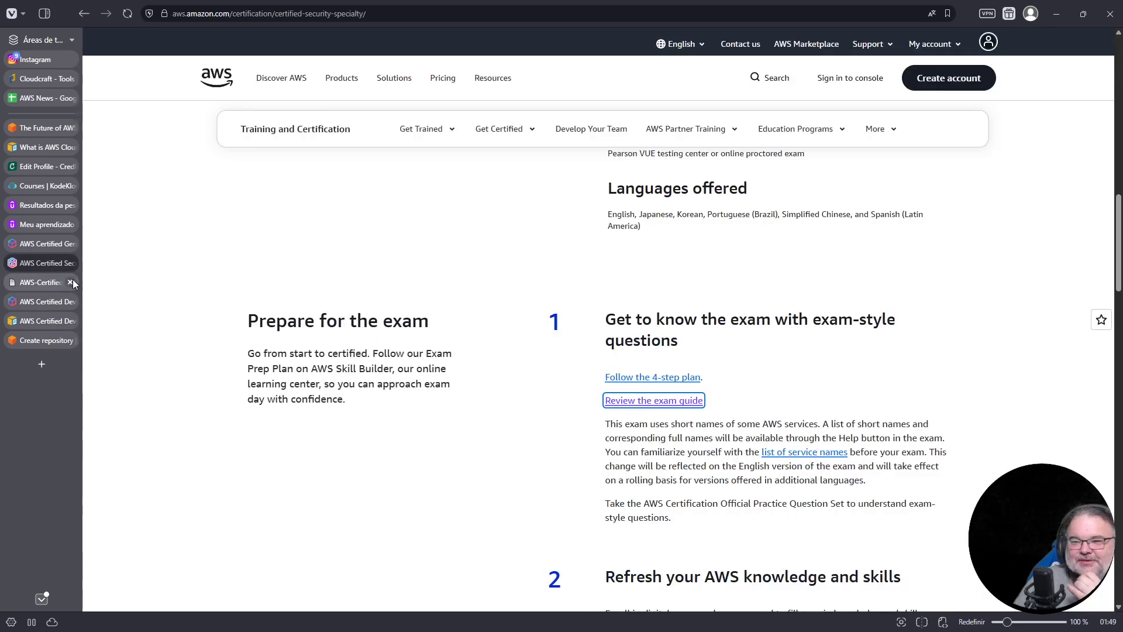
click(71, 282)
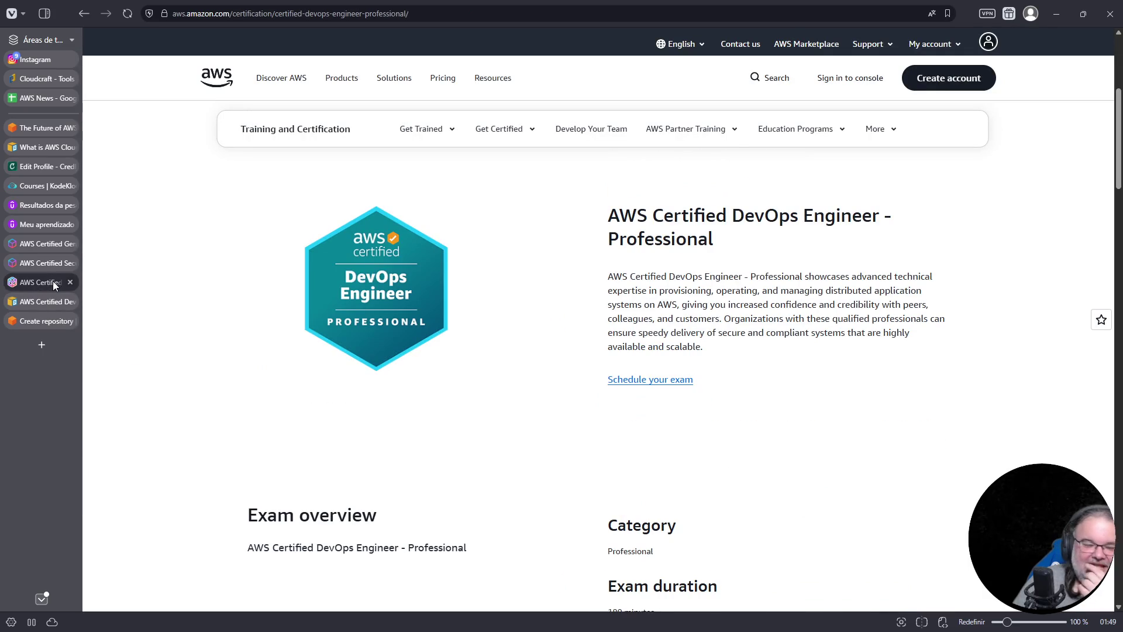
click(48, 301)
click(54, 244)
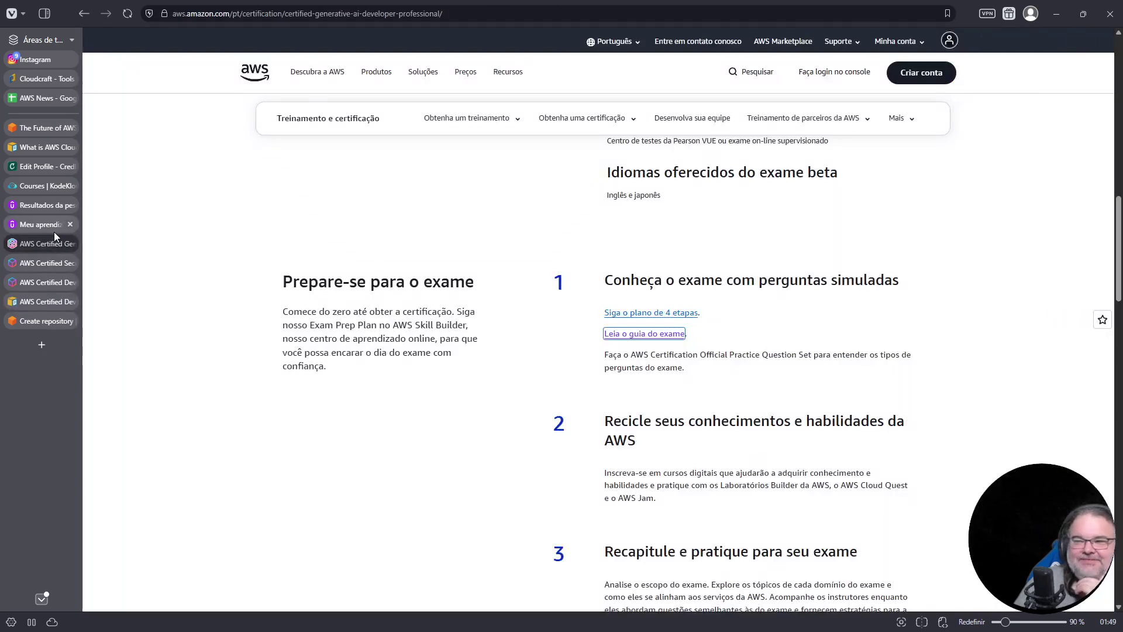
click(71, 243)
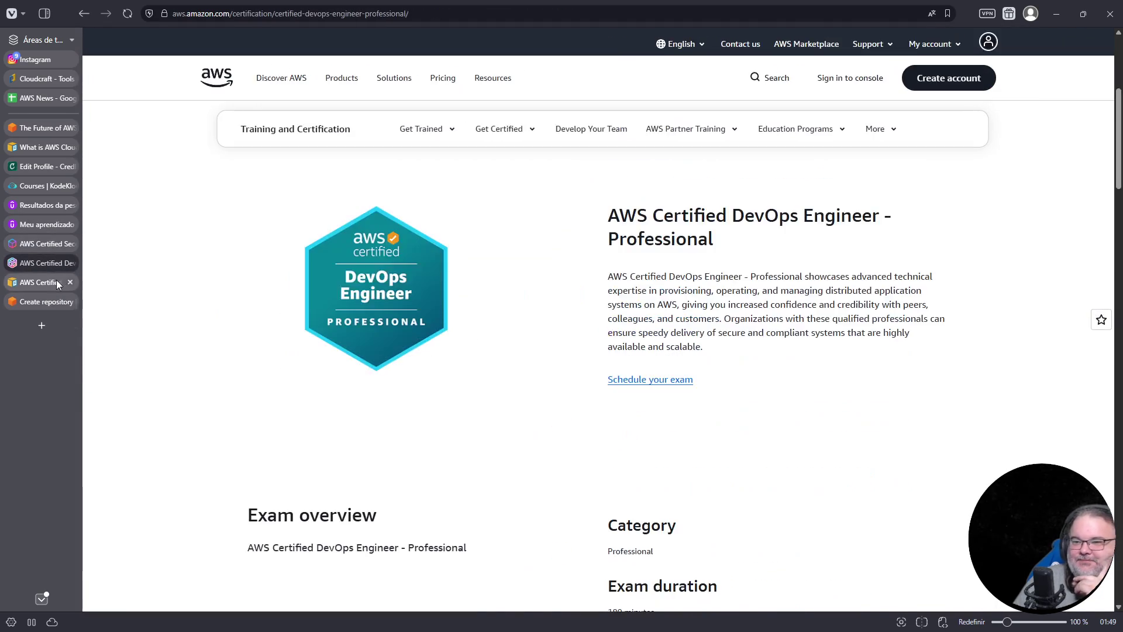
click(57, 283)
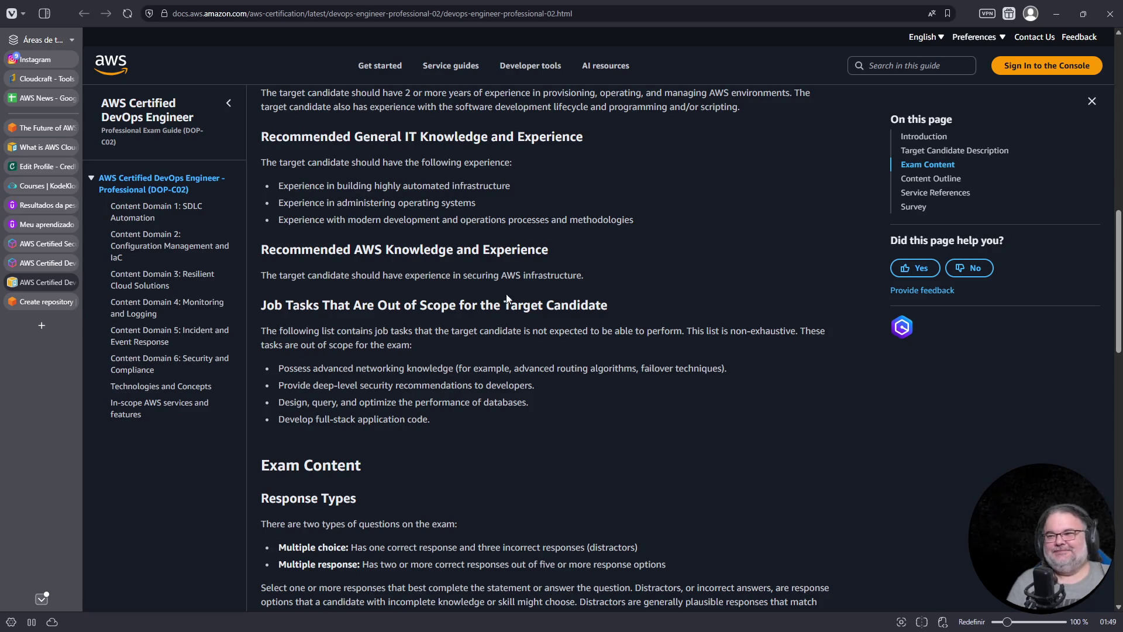
Open 'Content Domain 1: SDLC Automation' from the exam guide's left navigation pane
scroll(473, 333, up, 10)
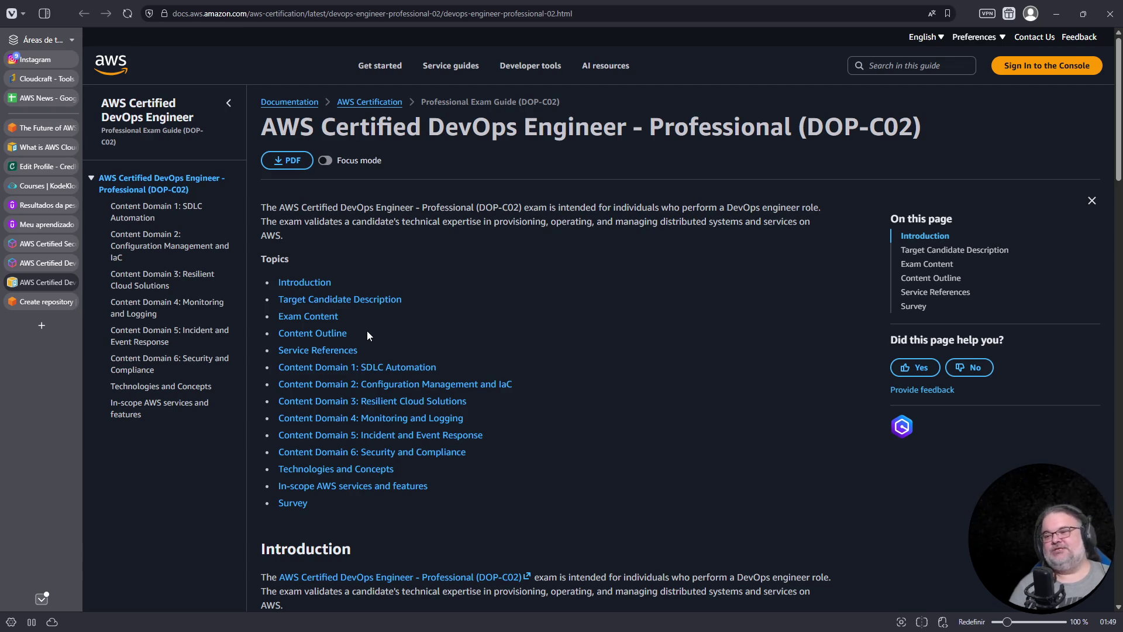
scroll(450, 282, down, 8)
click(157, 215)
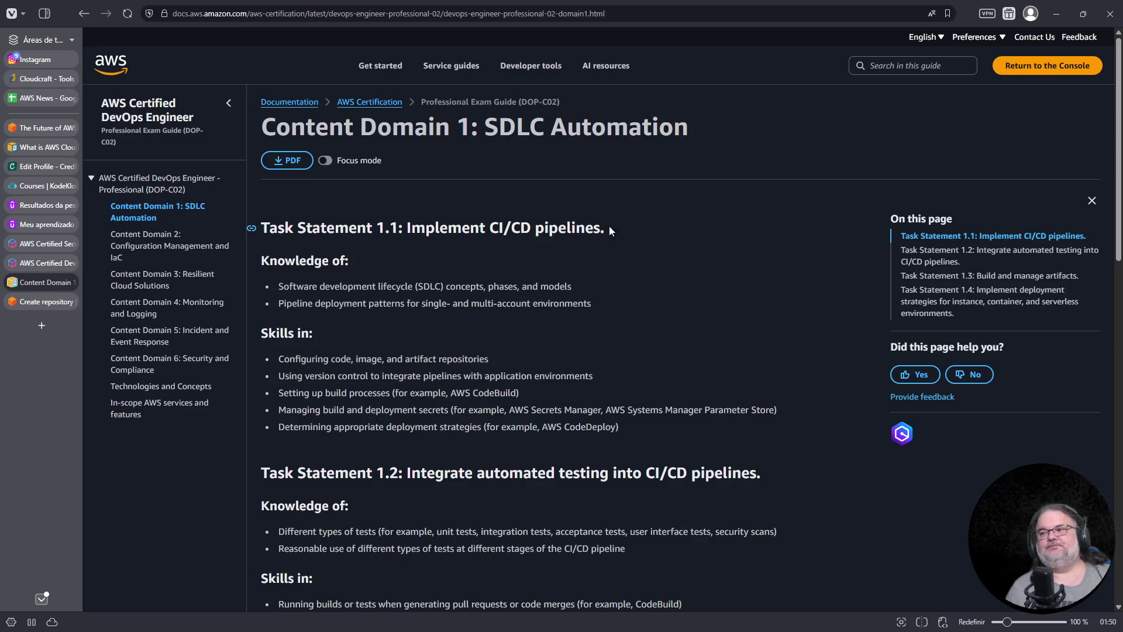
Zoom in and highlight the code, image and artifact repositories skill in Task Statement 1.1
scroll(401, 349, down, 1)
key(ctrl+plus)
key(ctrl+plus)
key(ctrl+plus)
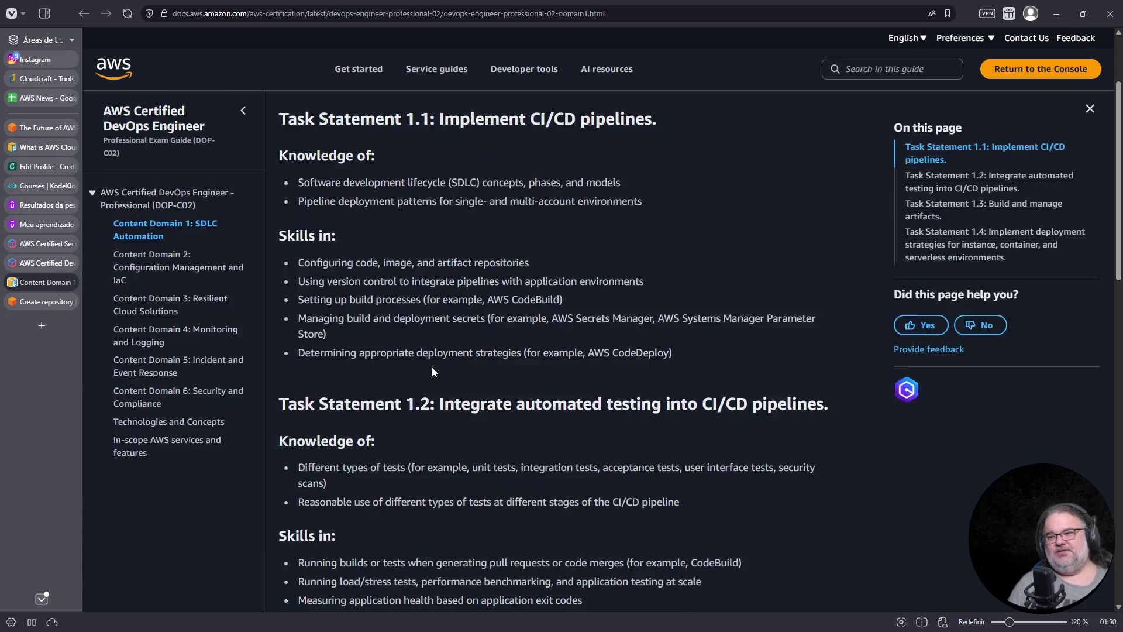
triple_click(425, 285)
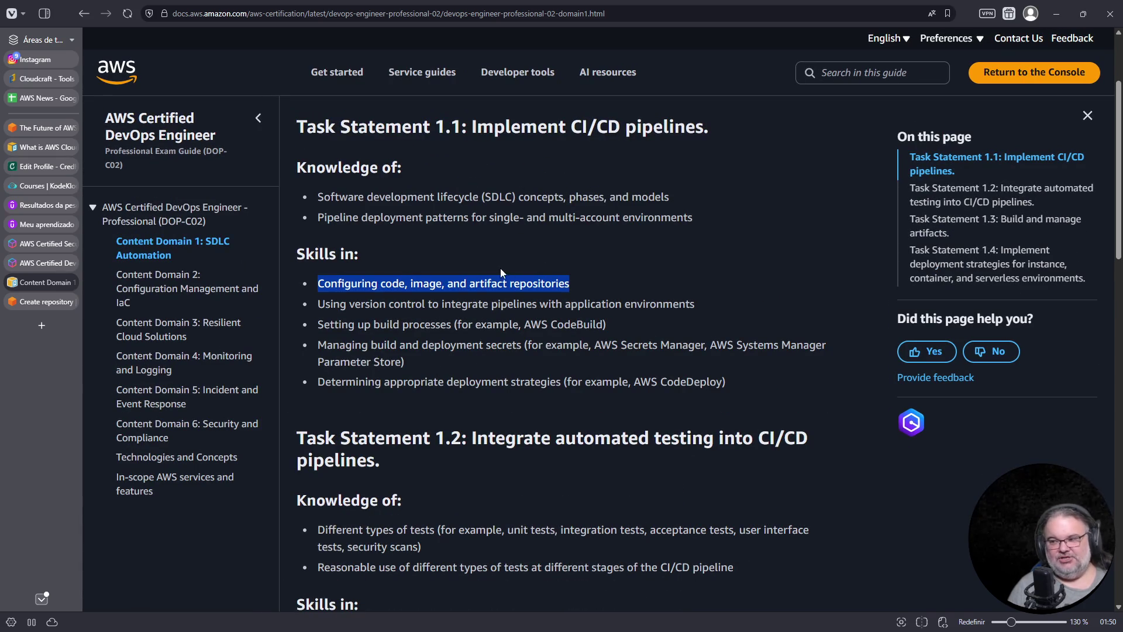
double_click(424, 285)
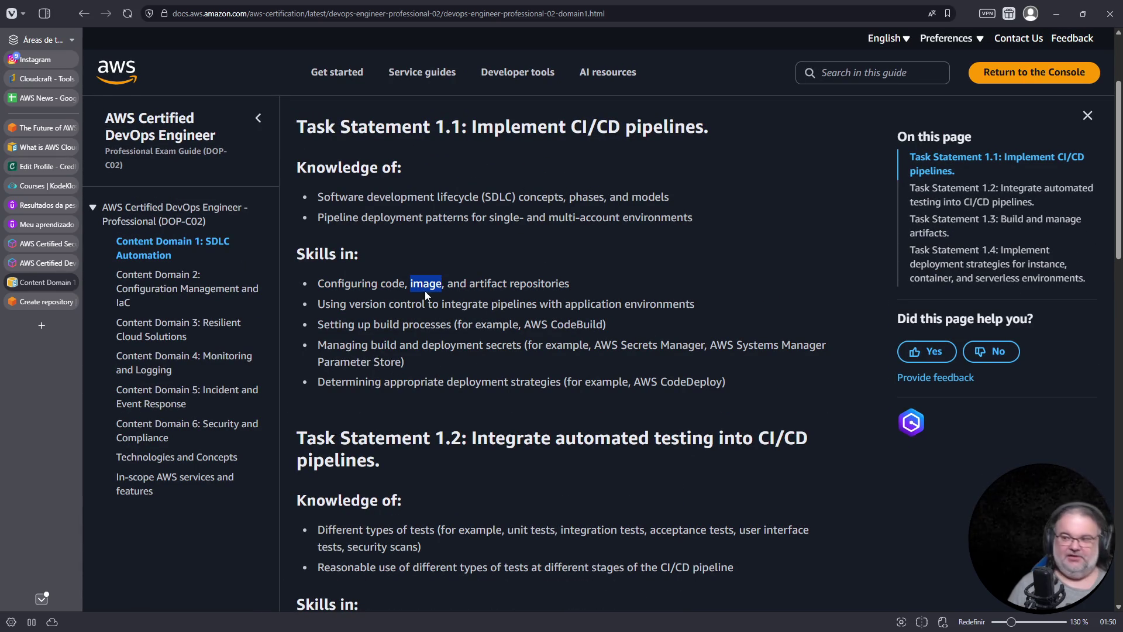
double_click(392, 285)
drag(476, 285, 570, 283)
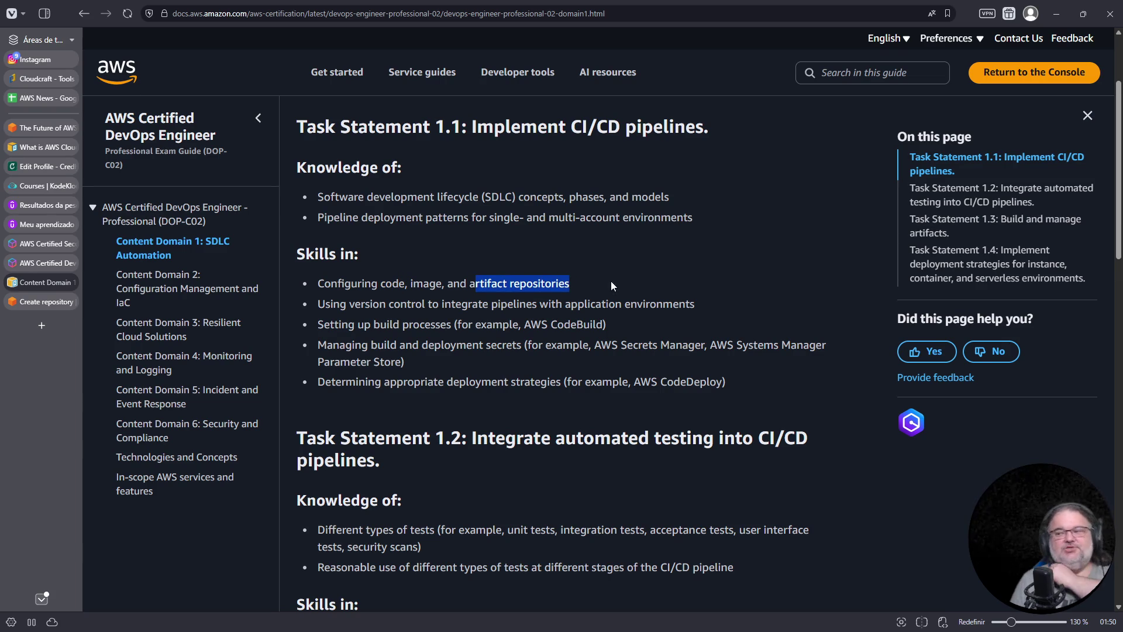
Re-highlight 'image' and 'artifact repositories', then switch to the CodeCommit Create repository tab
click(392, 284)
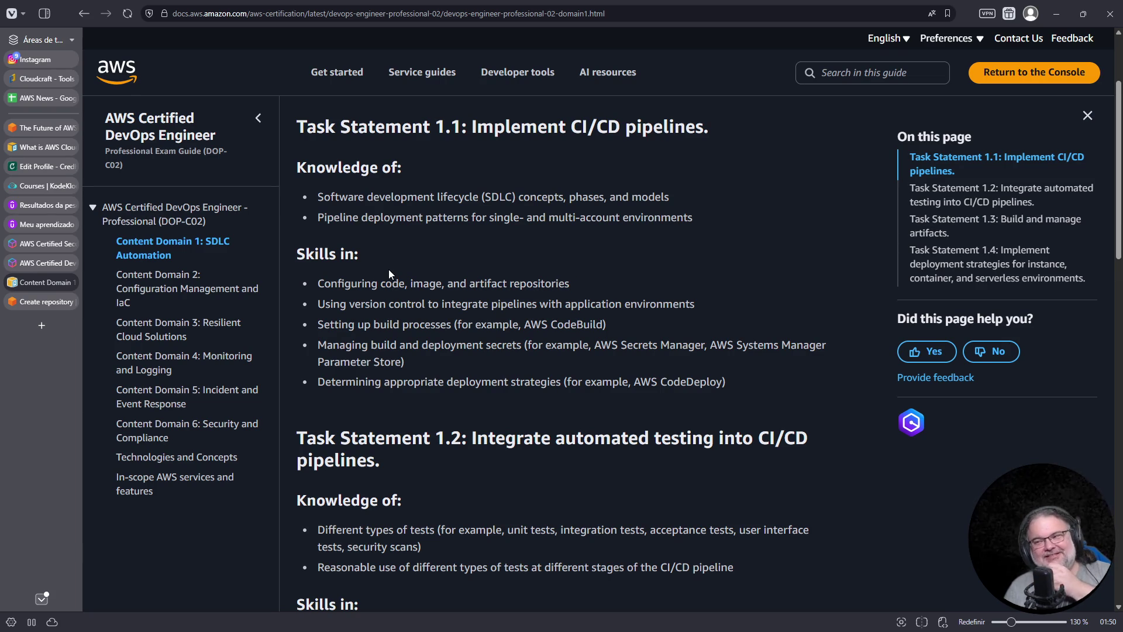
double_click(415, 282)
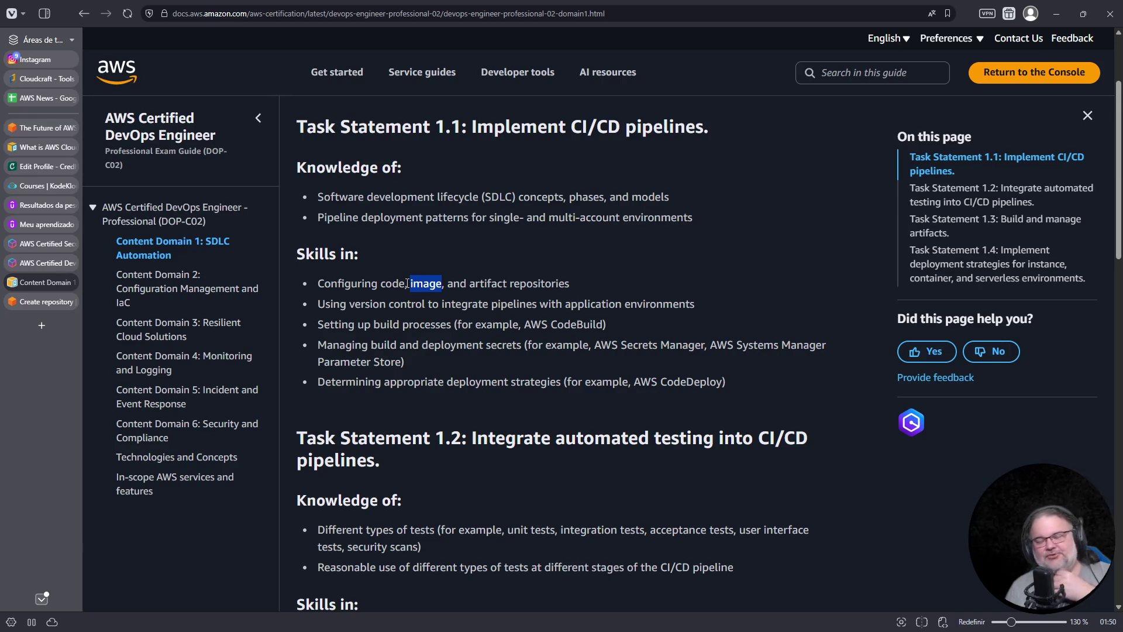
click(468, 286)
drag(588, 288, 468, 286)
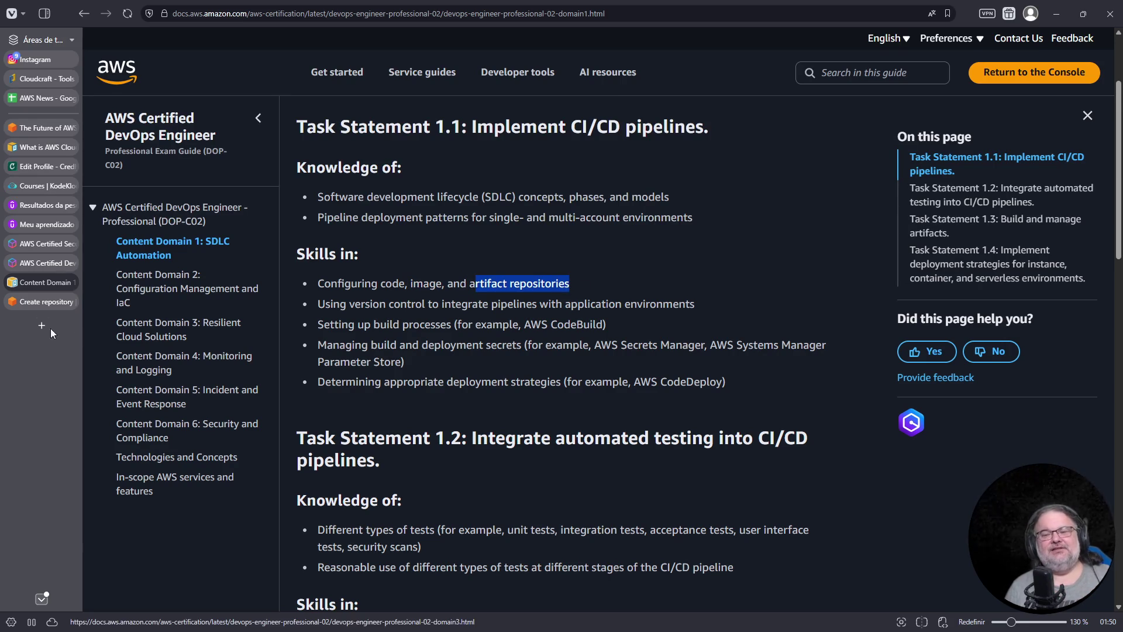
click(40, 300)
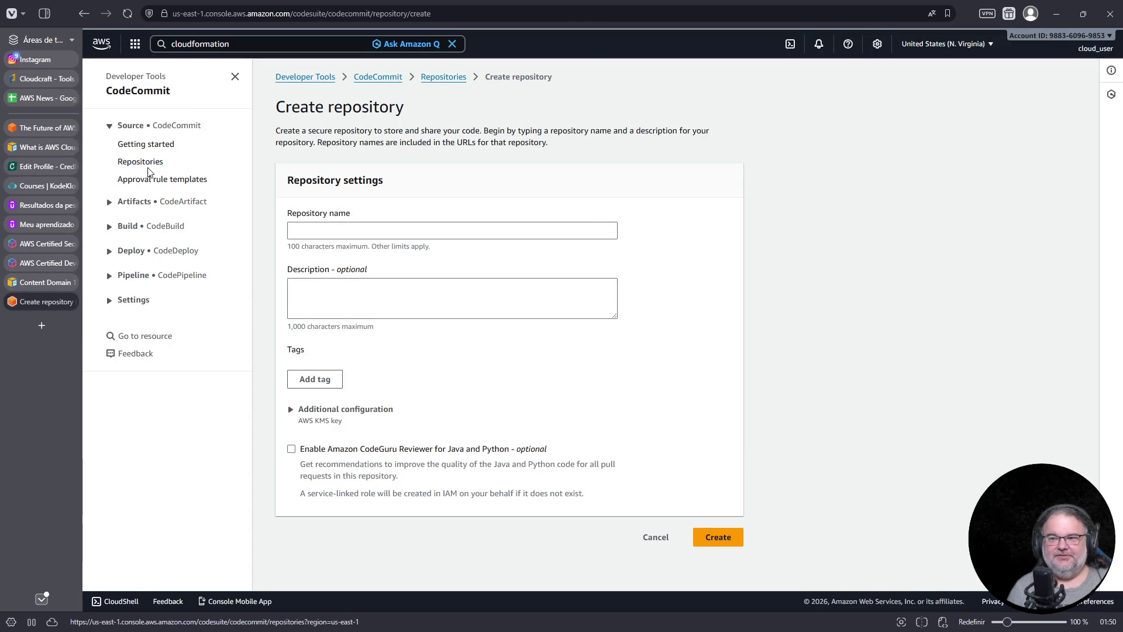
Expand CodeArtifact, open its Getting started page, and confirm leaving the unsaved repository form with Sair
click(129, 202)
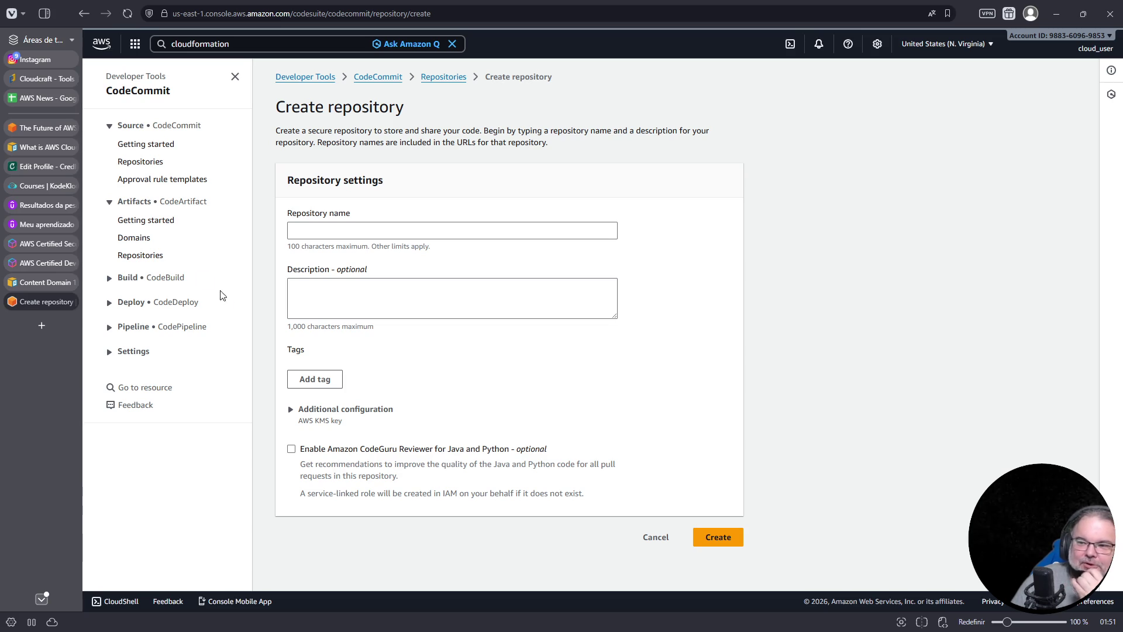
click(143, 225)
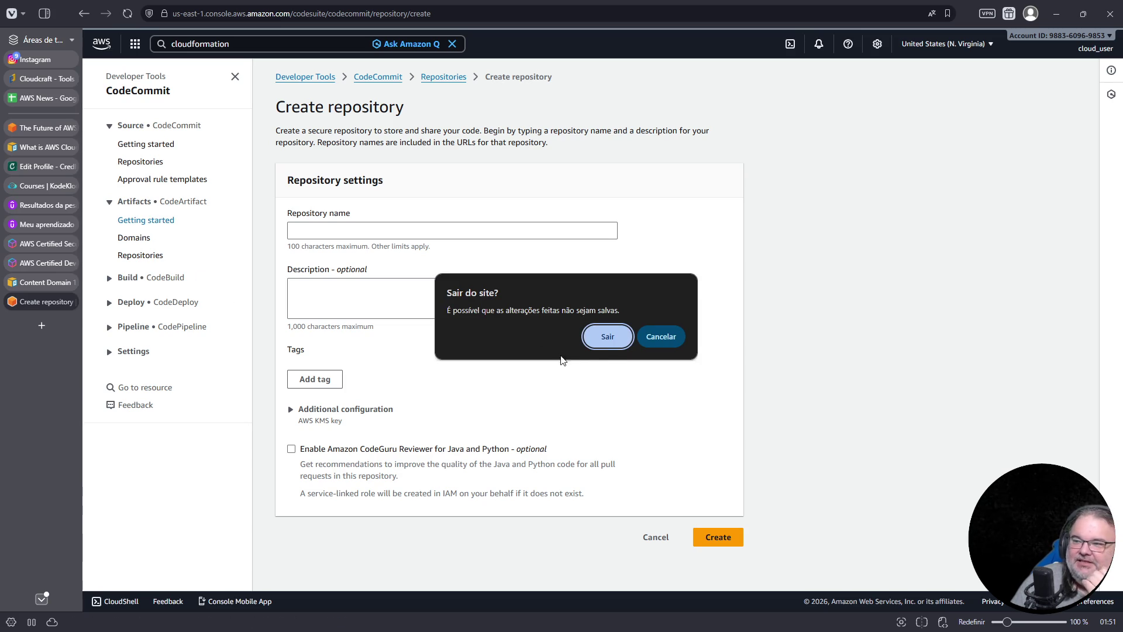
click(602, 343)
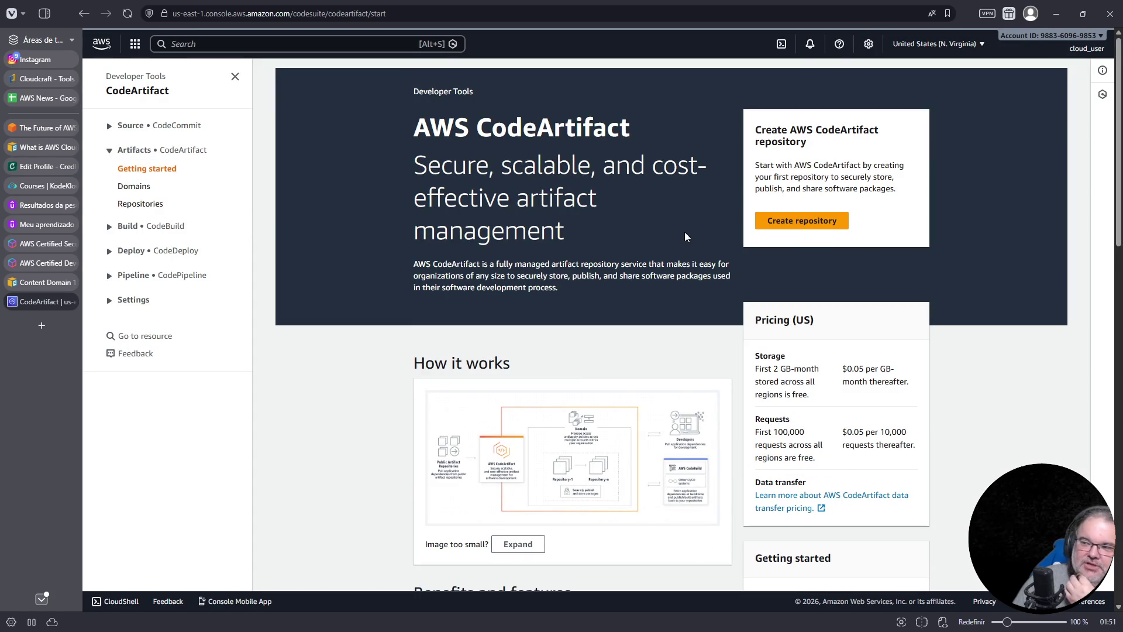
click(819, 231)
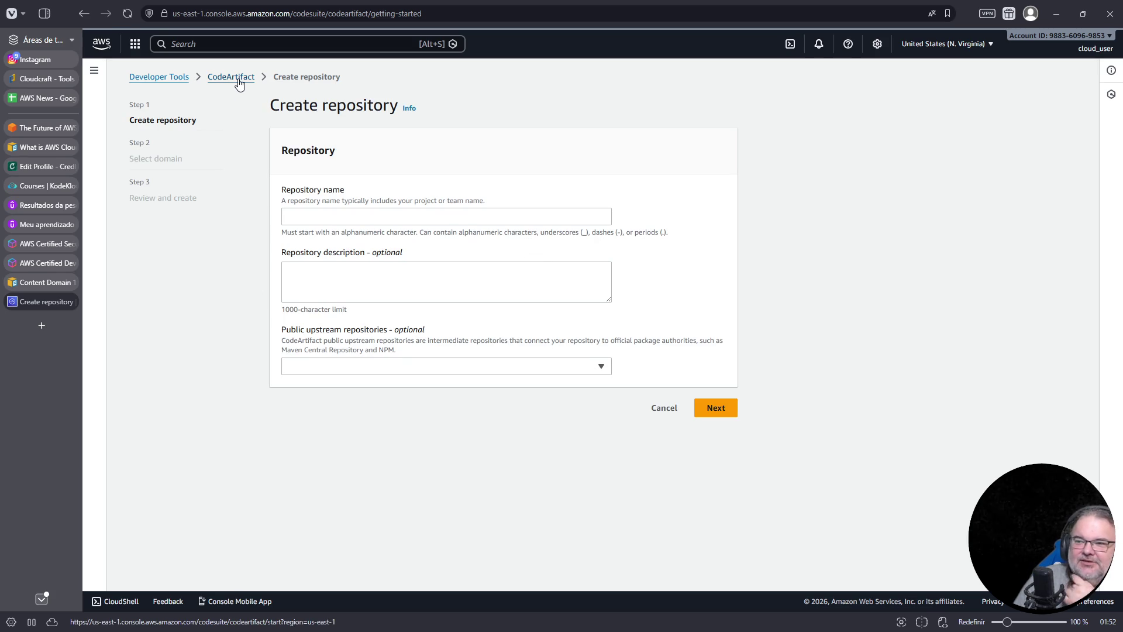
click(391, 368)
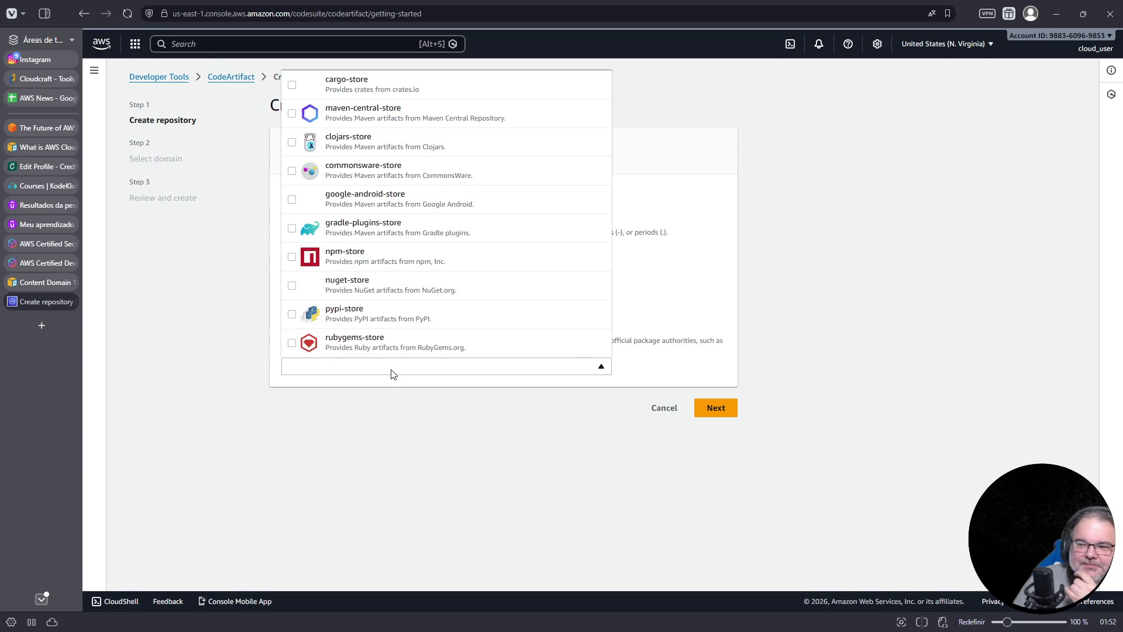
click(368, 266)
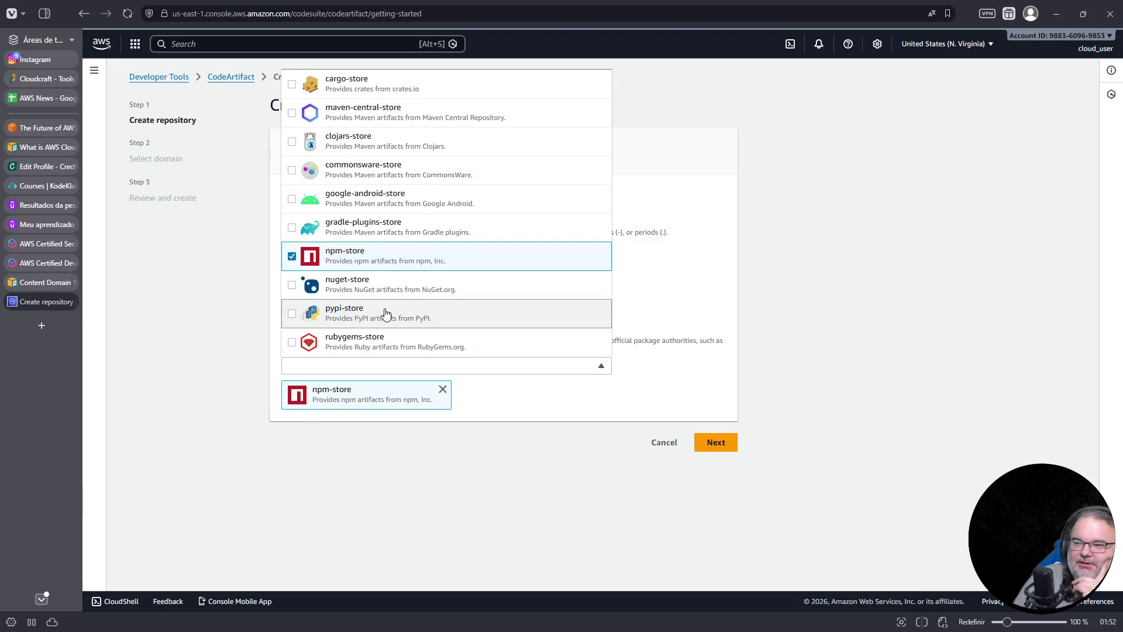
click(388, 289)
click(402, 319)
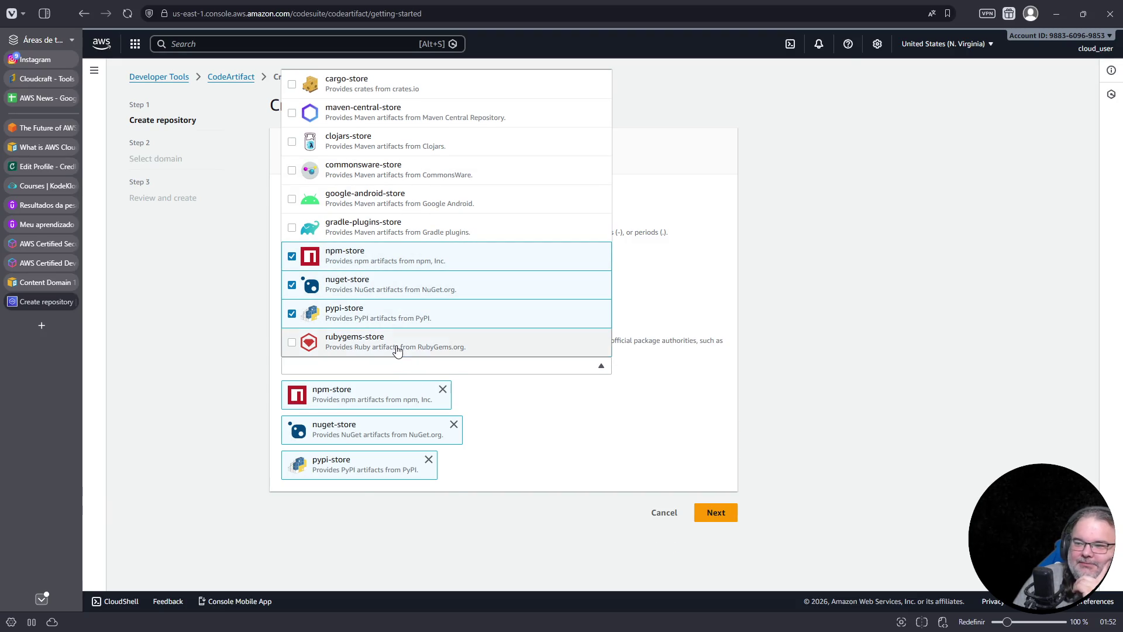
click(397, 349)
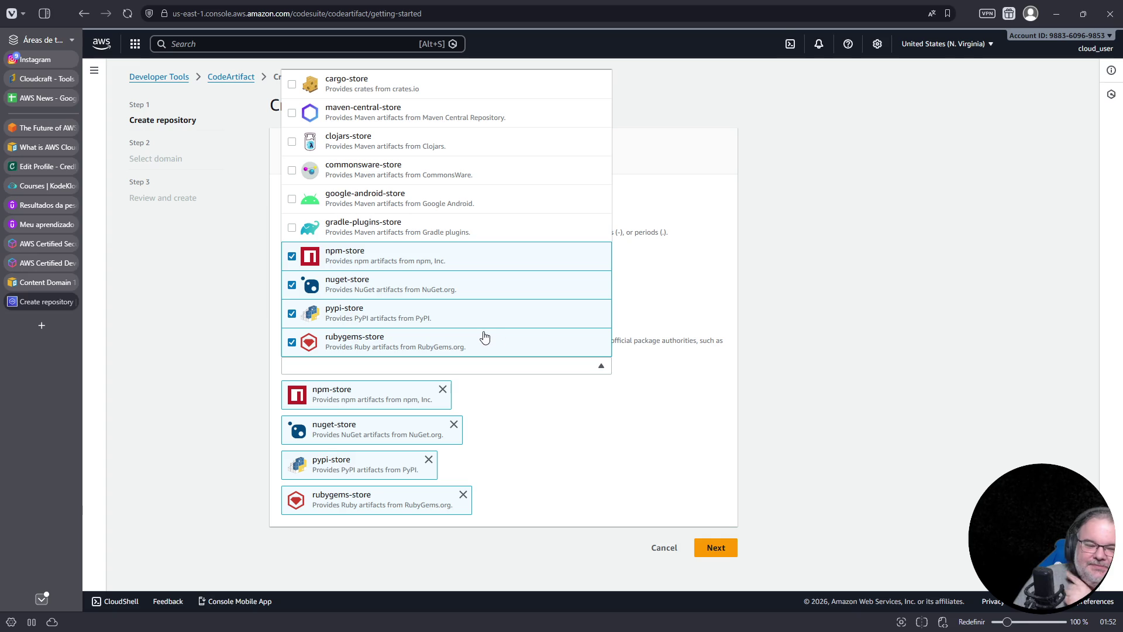
click(822, 371)
click(675, 549)
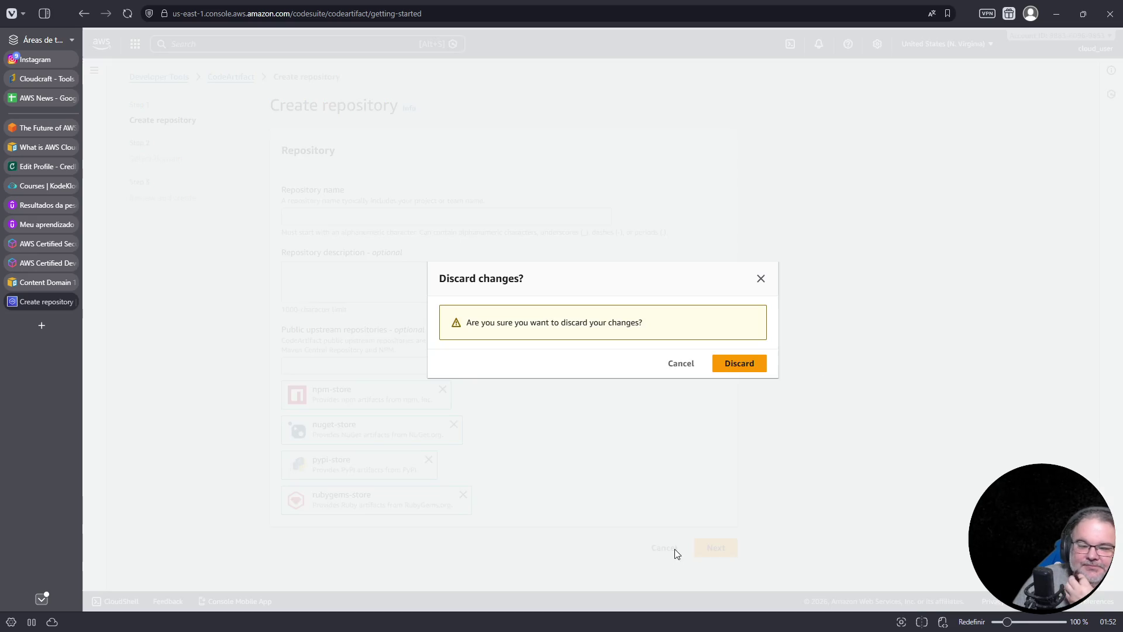
click(753, 364)
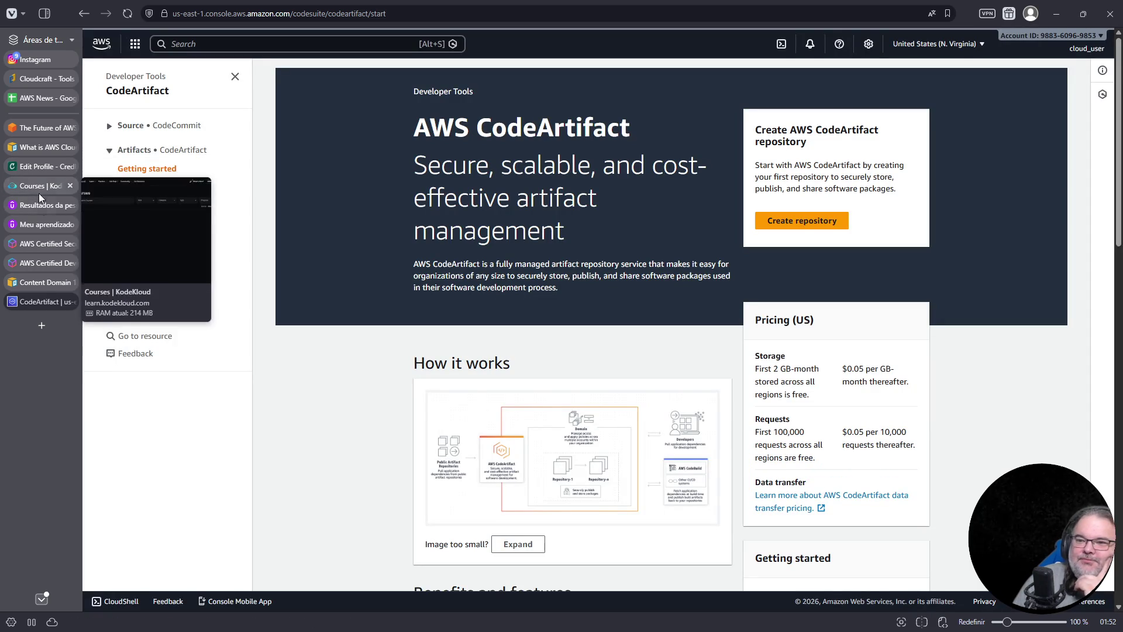
click(37, 261)
click(40, 282)
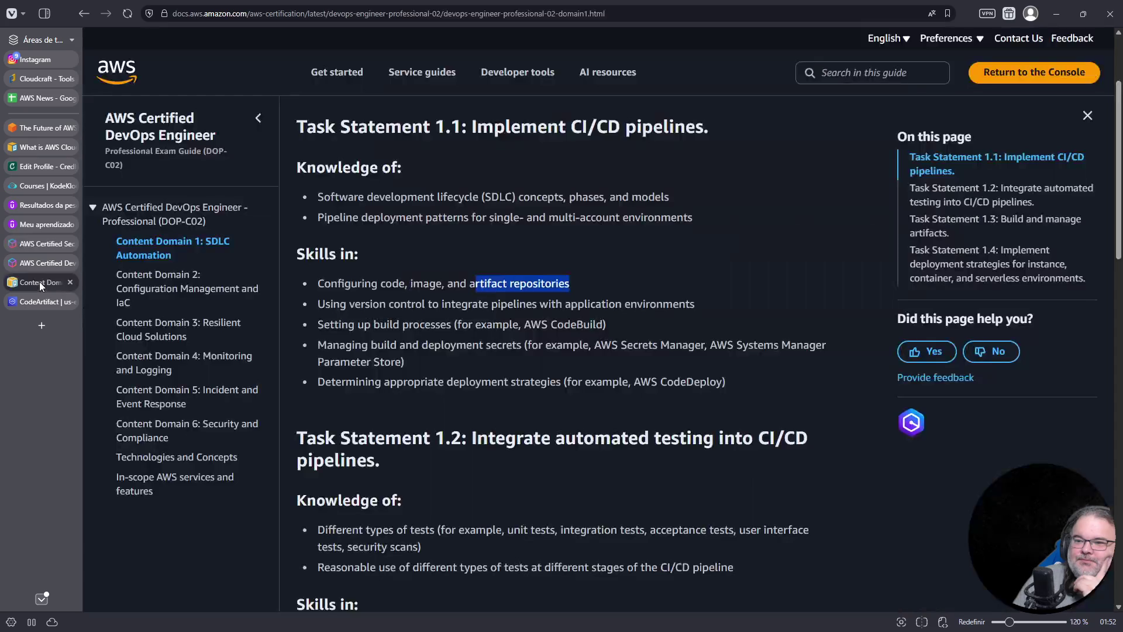
Highlight the application environments, CodeBuild, Systems Manager Parameter Store and CodeDeploy skill phrases
click(391, 305)
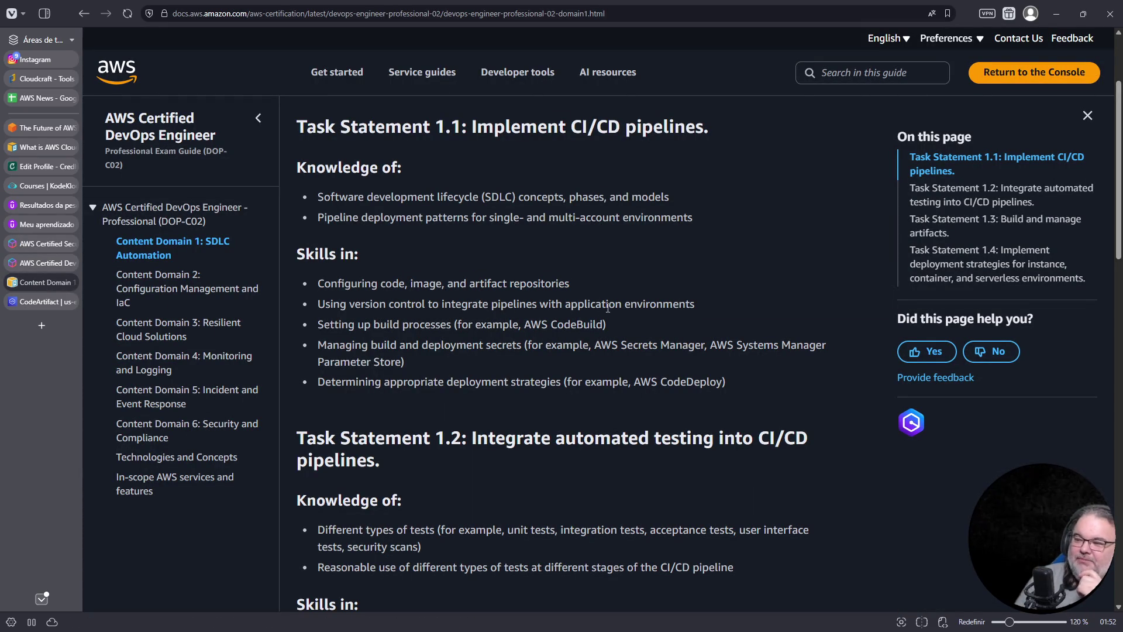
drag(591, 303, 696, 302)
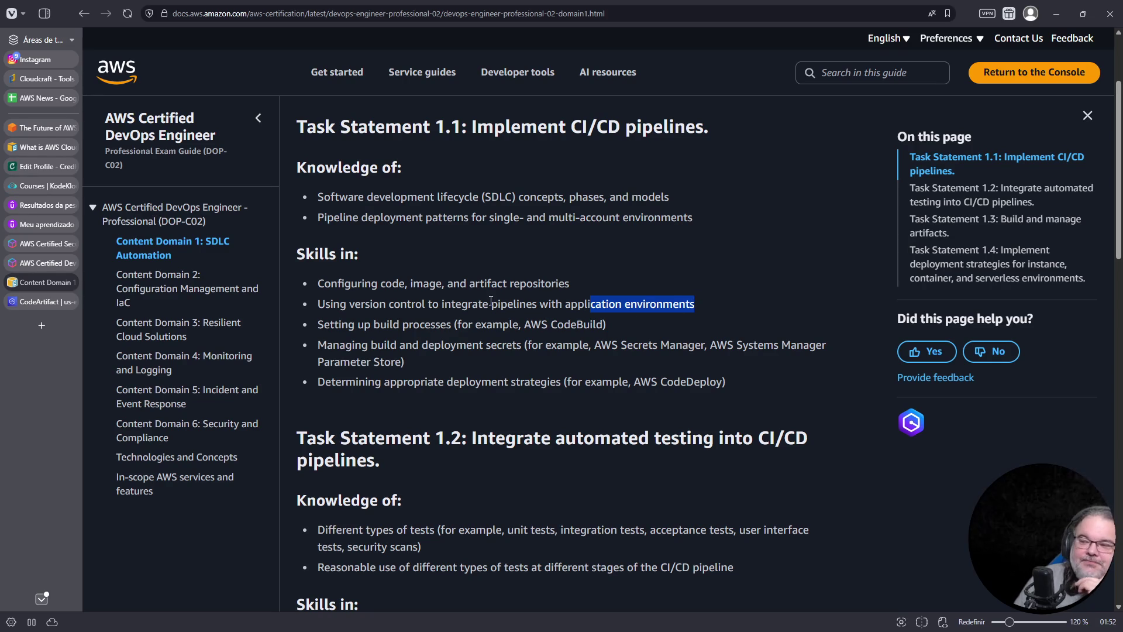
drag(364, 325, 603, 338)
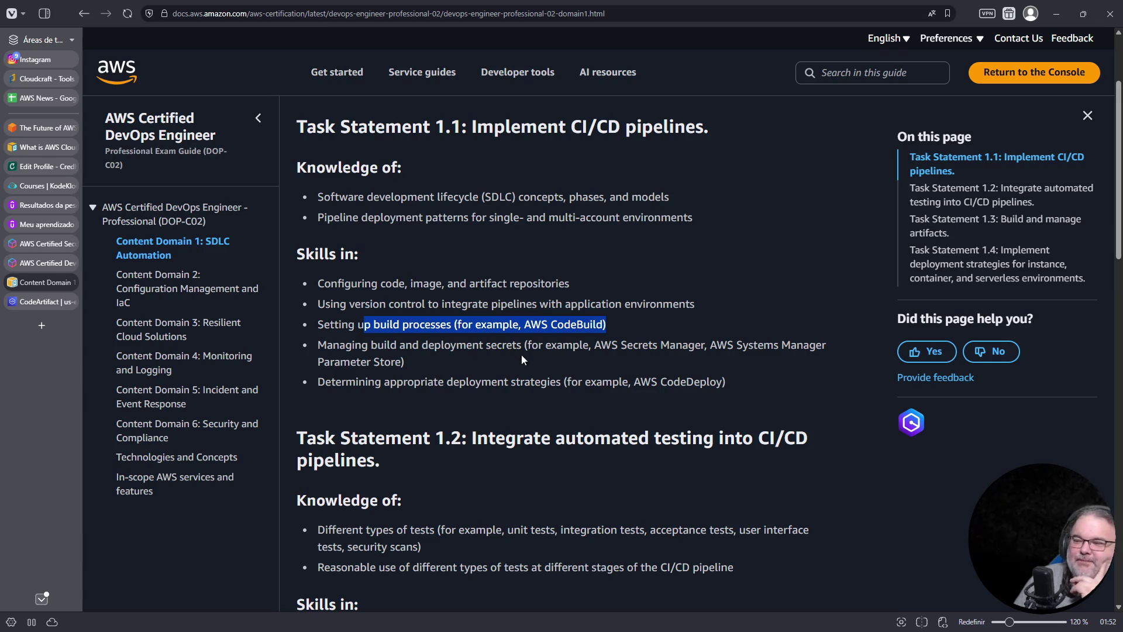
mouse_move(627, 345)
mouse_down()
mouse_move(755, 346)
mouse_move(793, 369)
mouse_up()
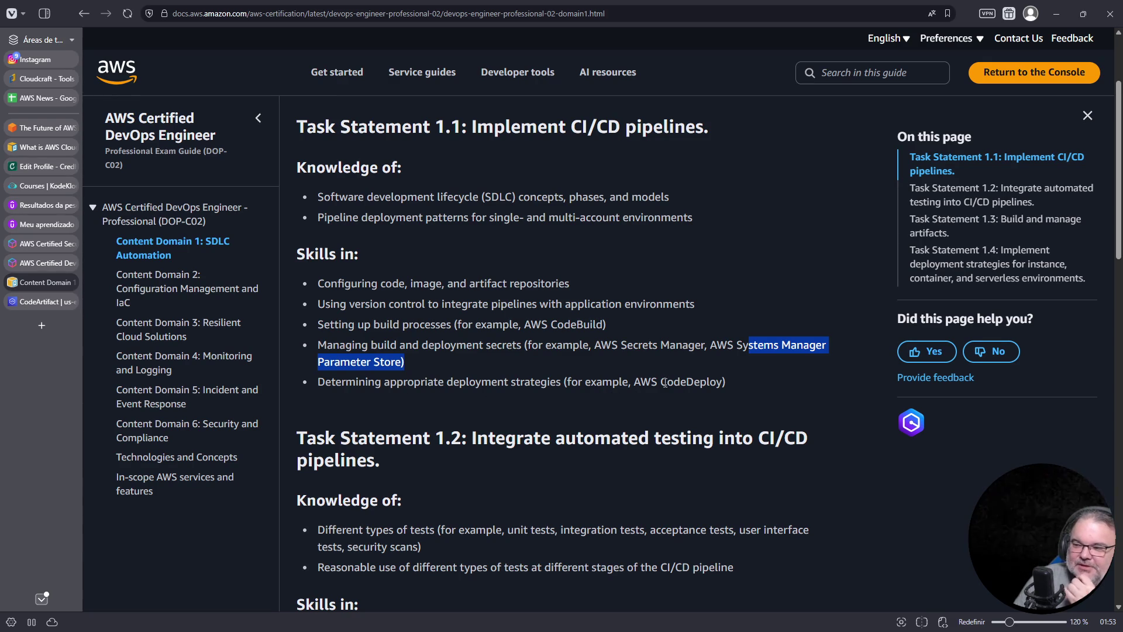
drag(661, 382, 724, 381)
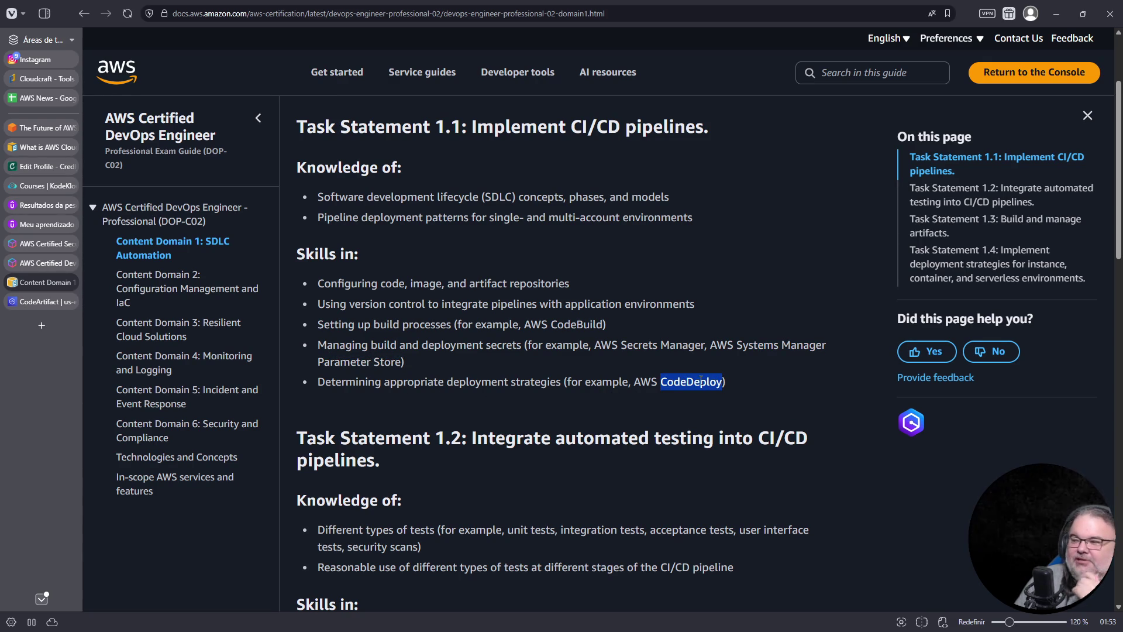
double_click(590, 324)
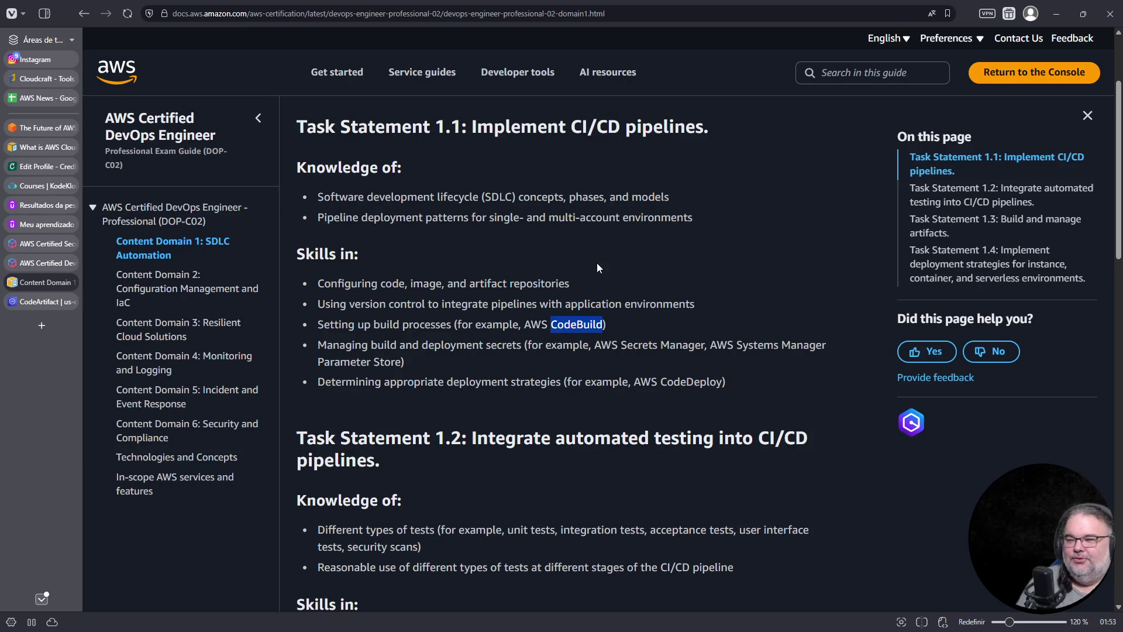
Scroll through the Task Statement 1.1 skills and select the five listed skills
scroll(602, 286, down, 4)
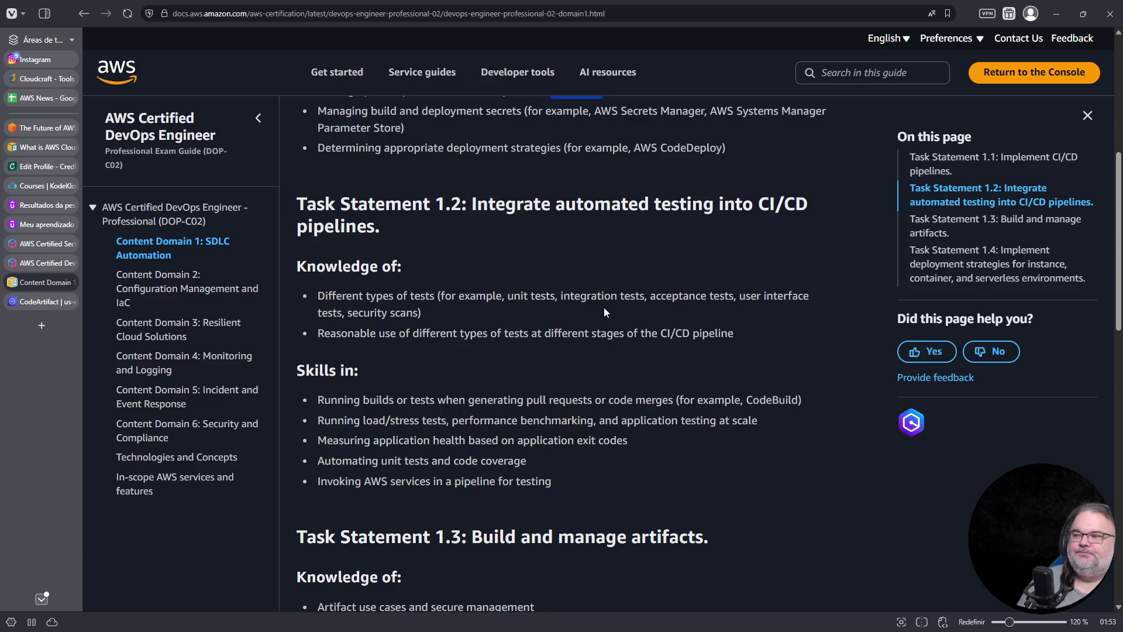
scroll(578, 310, up, 6)
scroll(556, 377, down, 3)
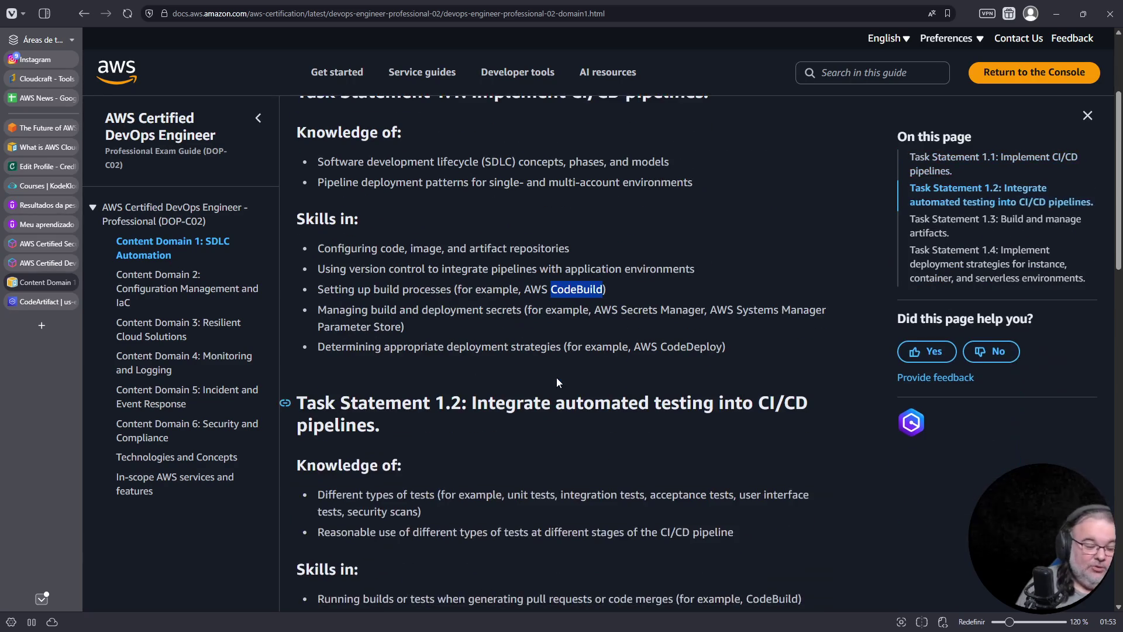
scroll(557, 378, down, 3)
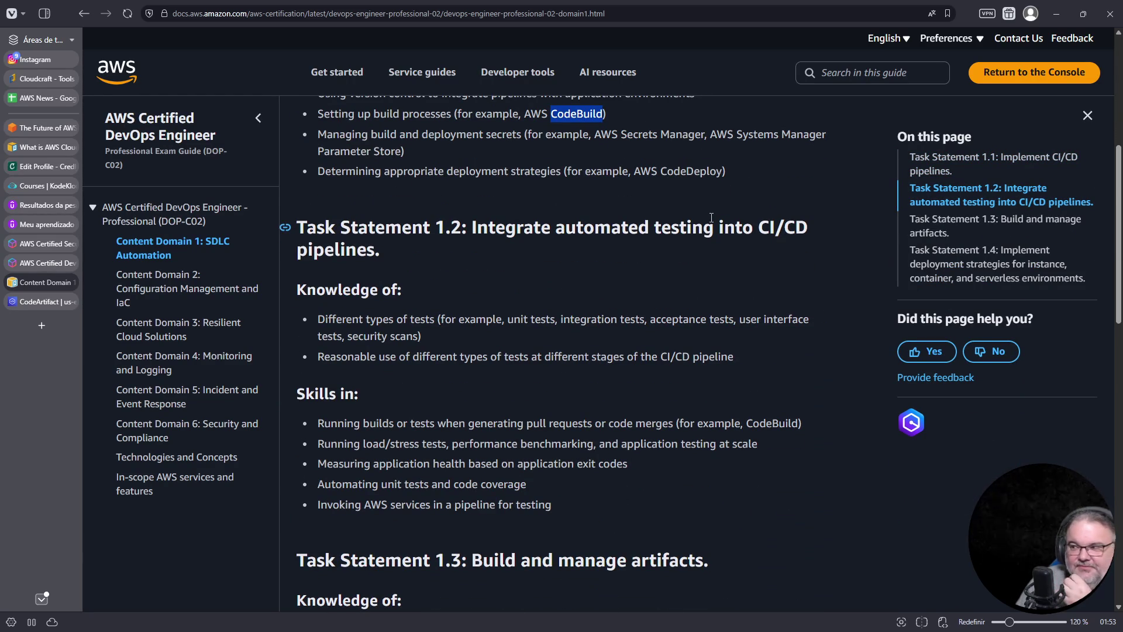
scroll(556, 379, up, 1)
mouse_move(740, 234)
mouse_down()
mouse_move(649, 231)
mouse_move(326, 123)
mouse_up()
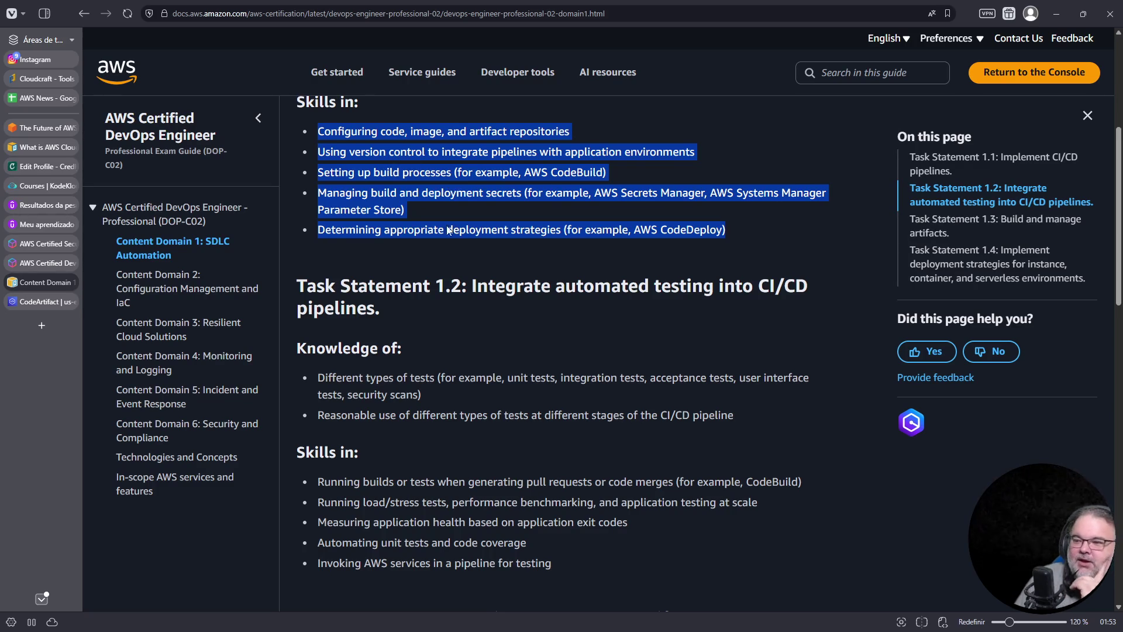
Scroll to Task Statement 1.2, then return via the DevOps Engineer page to the CodeArtifact console tab
scroll(448, 321, down, 5)
scroll(524, 283, up, 3)
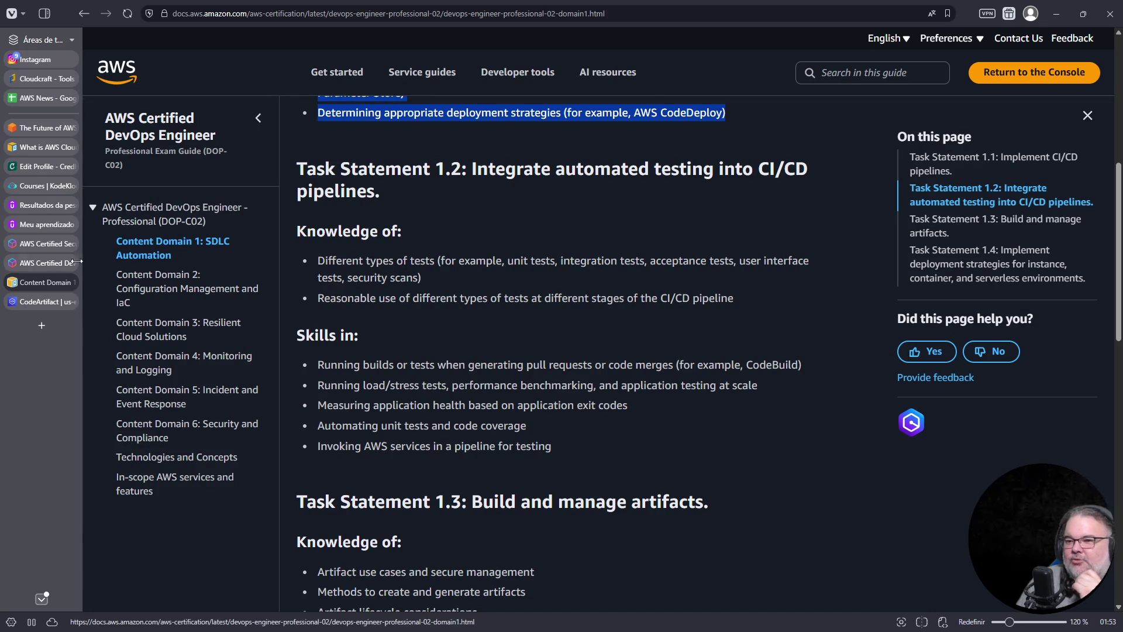
click(64, 261)
click(45, 296)
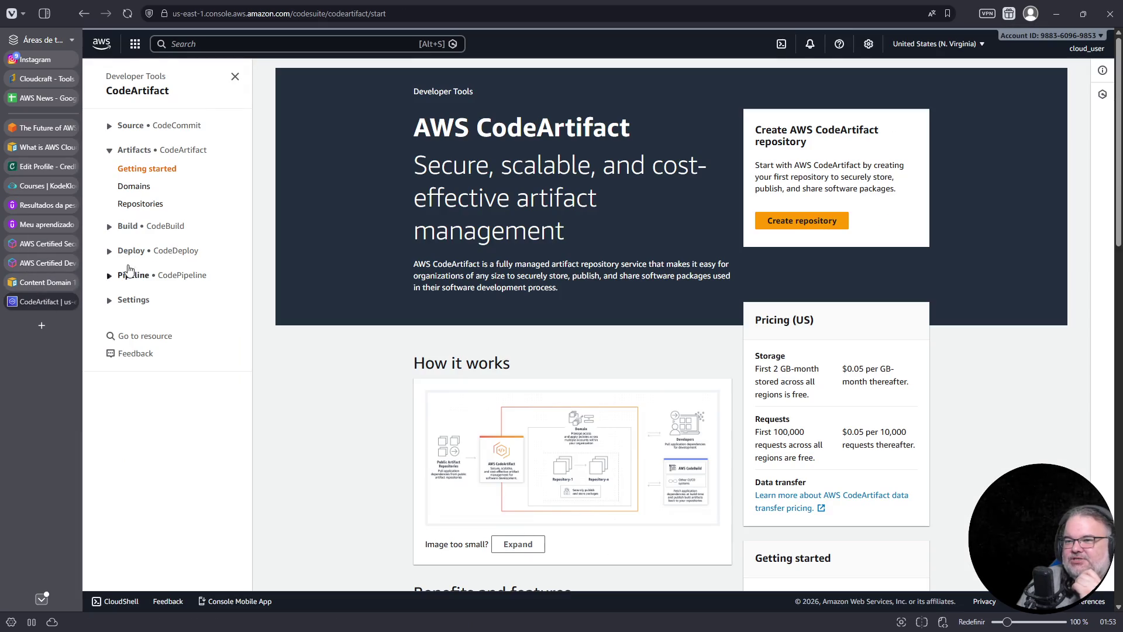
Go to CodeBuild's Build projects list and start creating a new build project
click(109, 227)
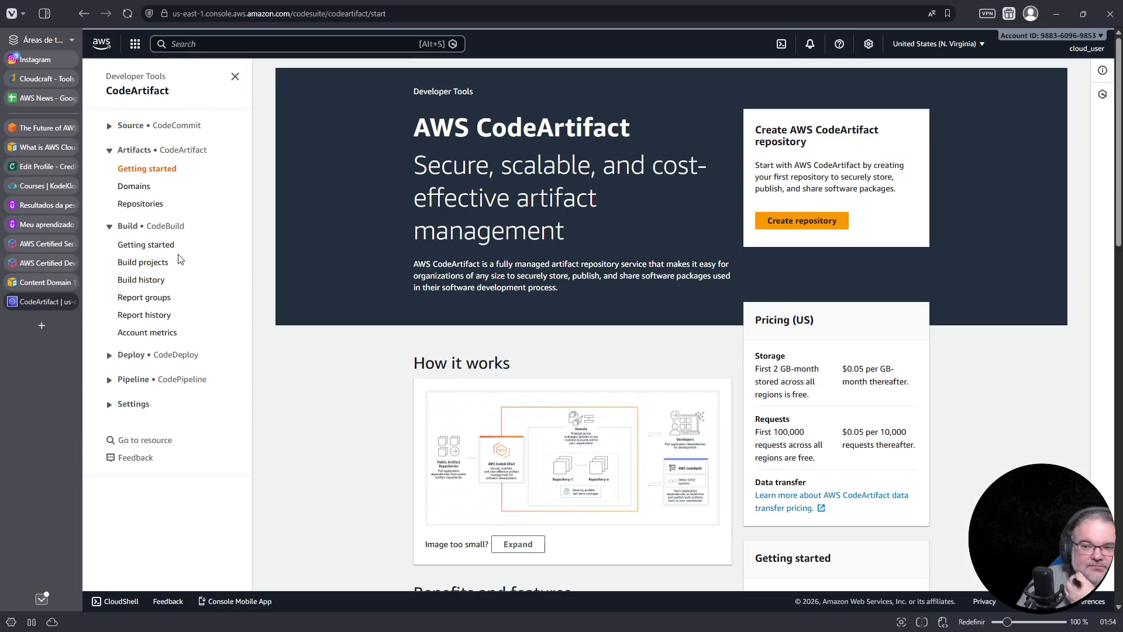
click(139, 267)
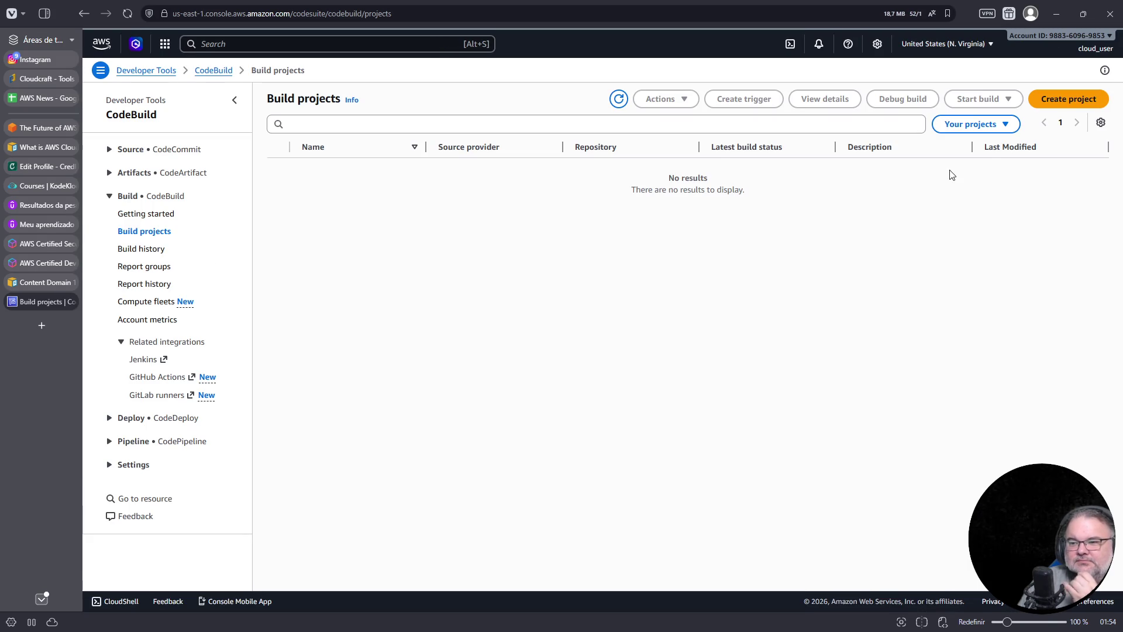
click(1064, 105)
Scroll the Create build project form down to Logs, then return to the DOP-C02 guide
scroll(634, 230, down, 5)
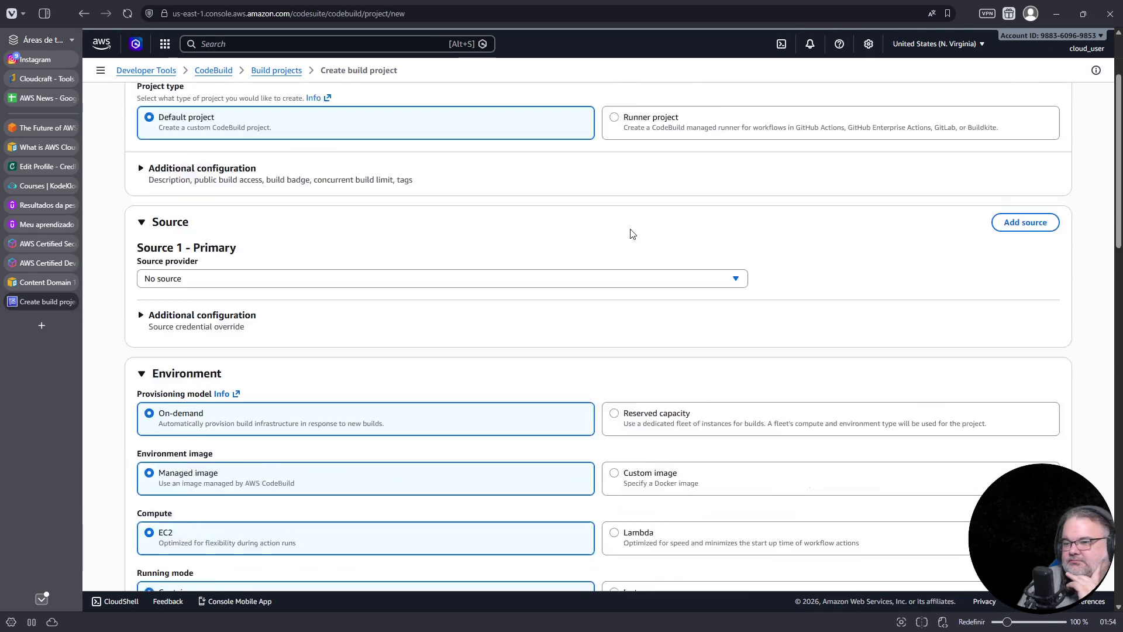
scroll(610, 239, down, 4)
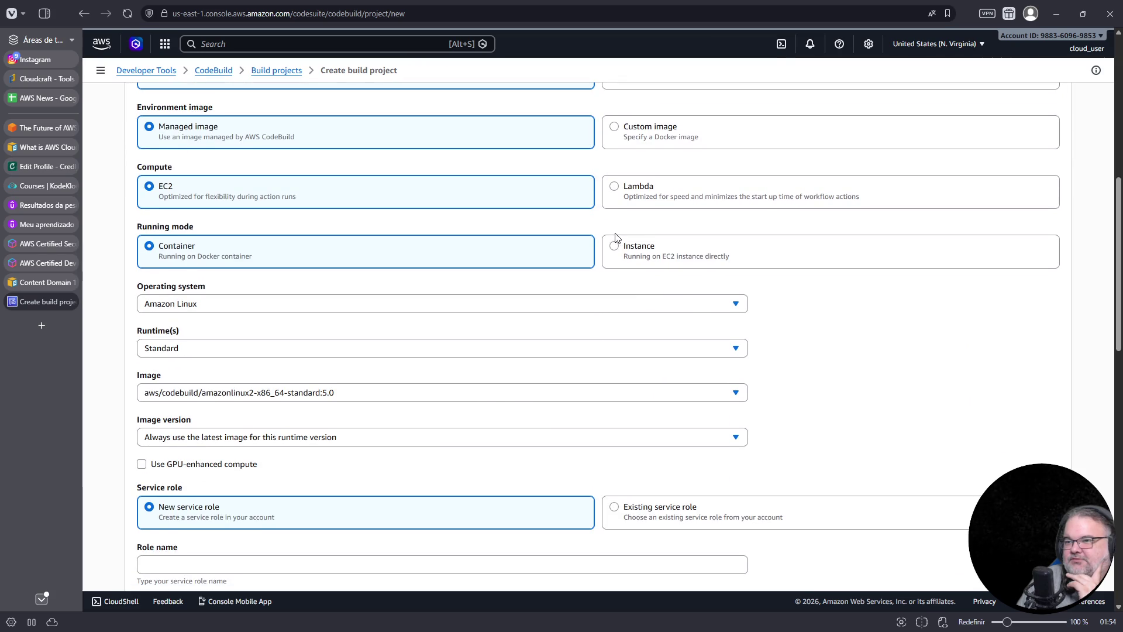
scroll(618, 237, down, 4)
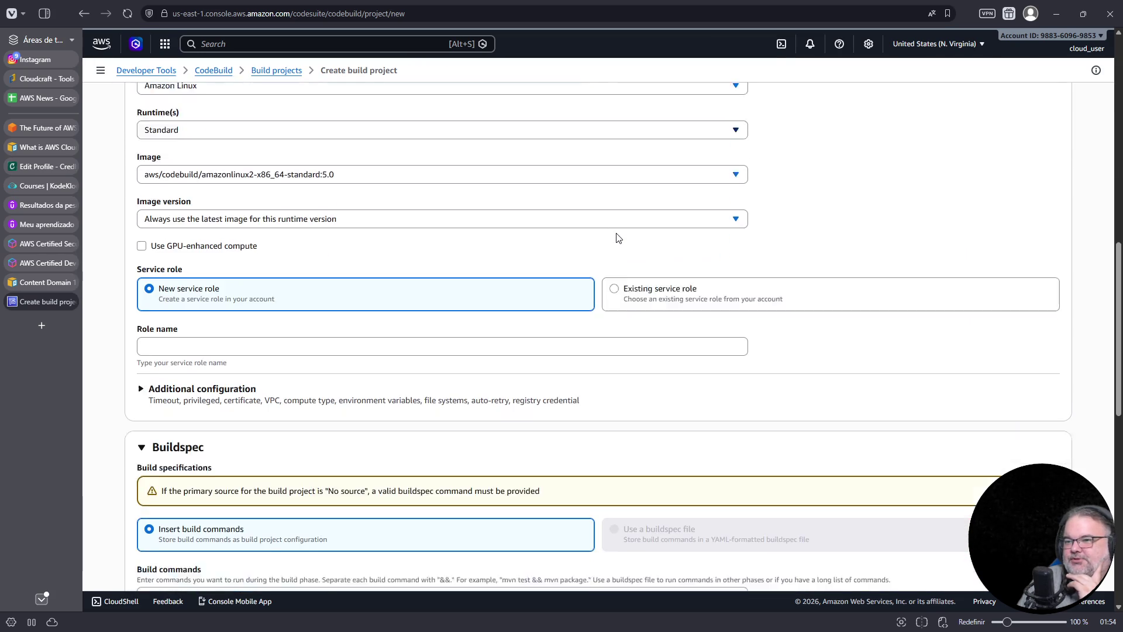
scroll(617, 237, down, 2)
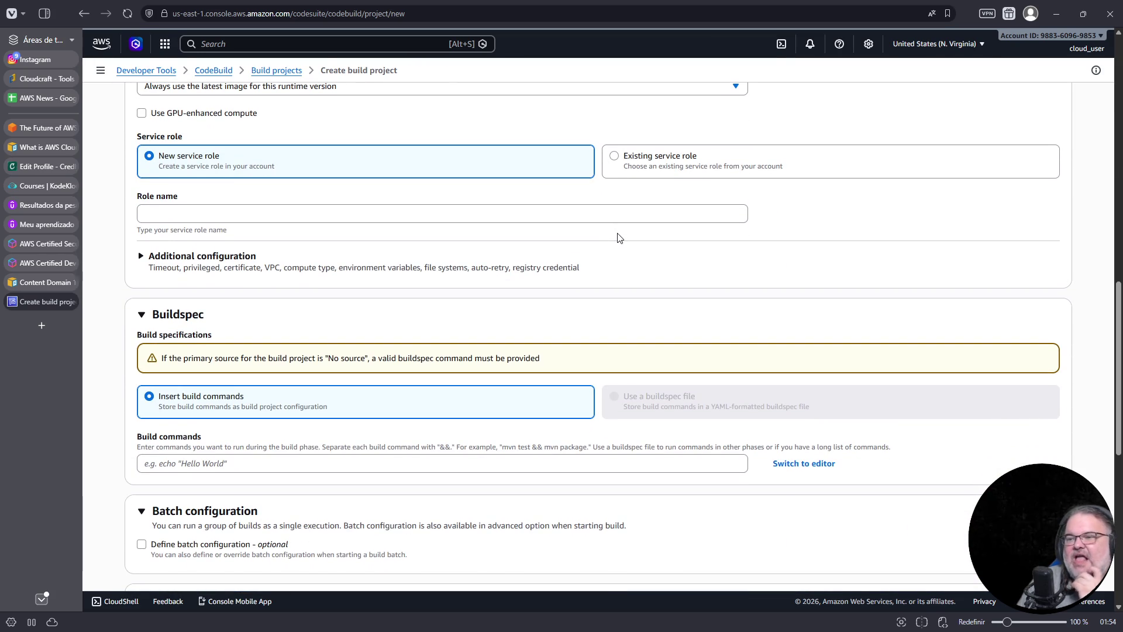
scroll(619, 236, down, 4)
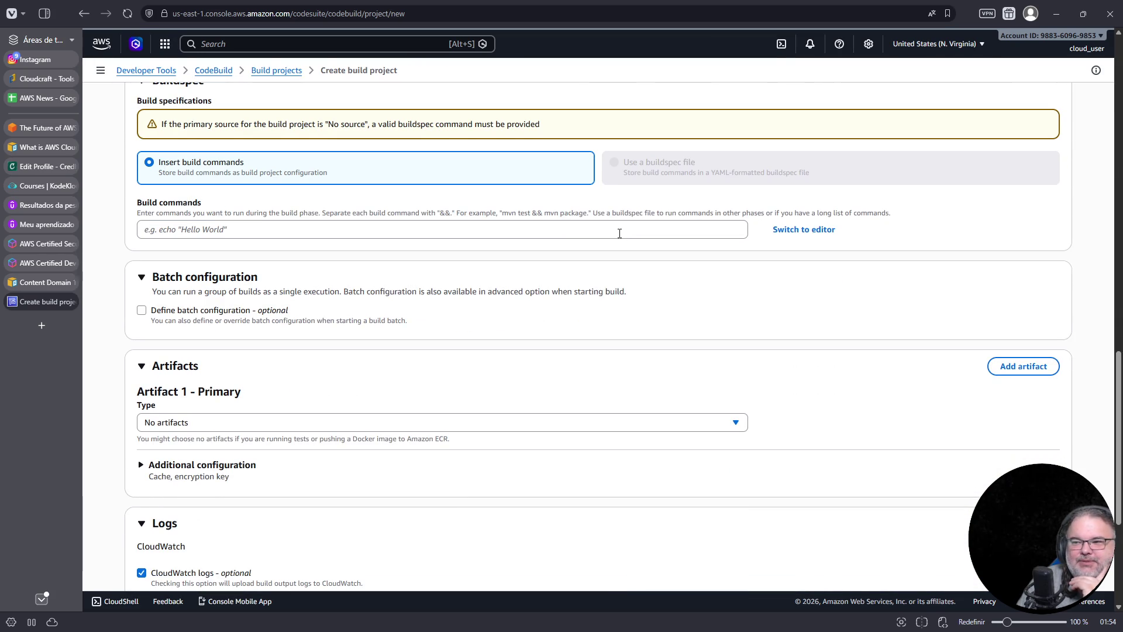
scroll(619, 234, down, 4)
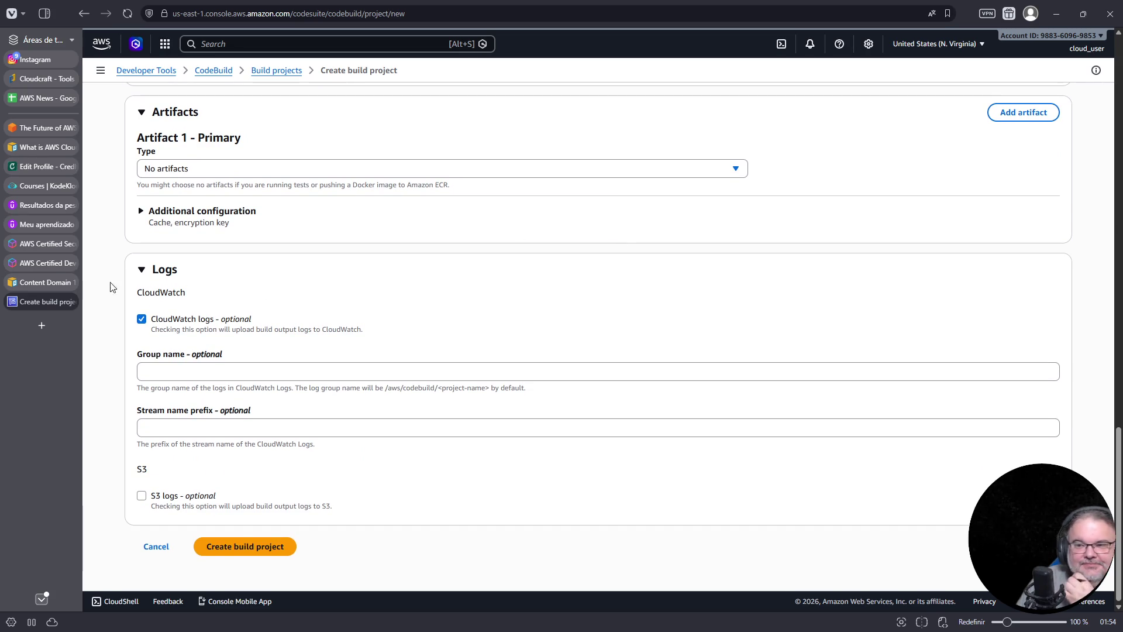
click(52, 289)
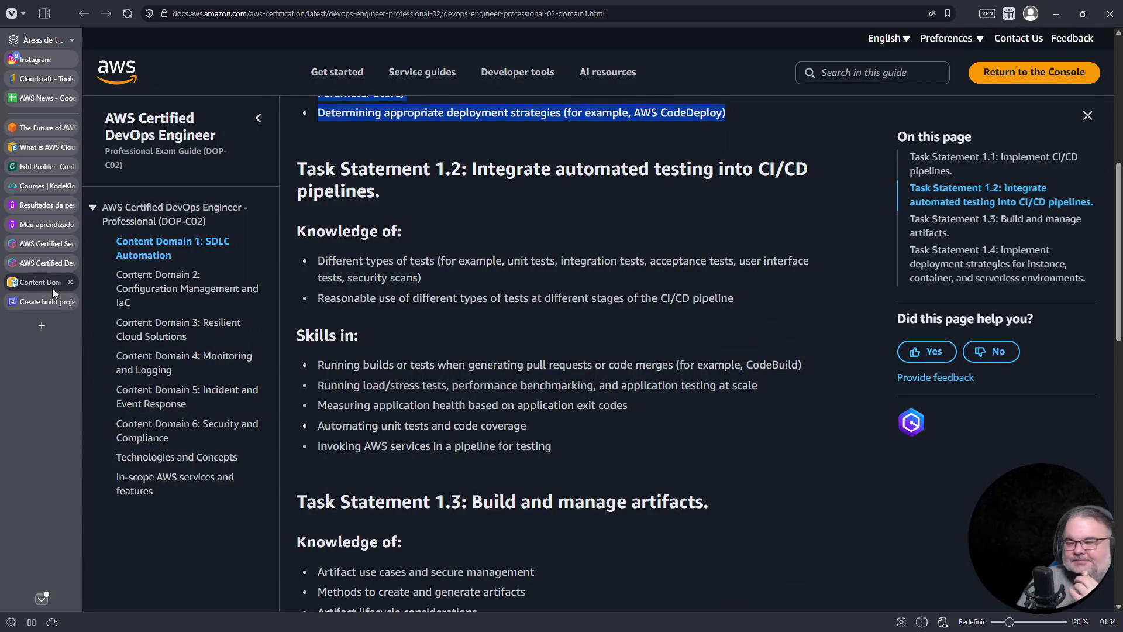
Highlight Task Statement 1.2 skills on CodeBuild pull-request runs and load/stress testing
scroll(551, 300, down, 1)
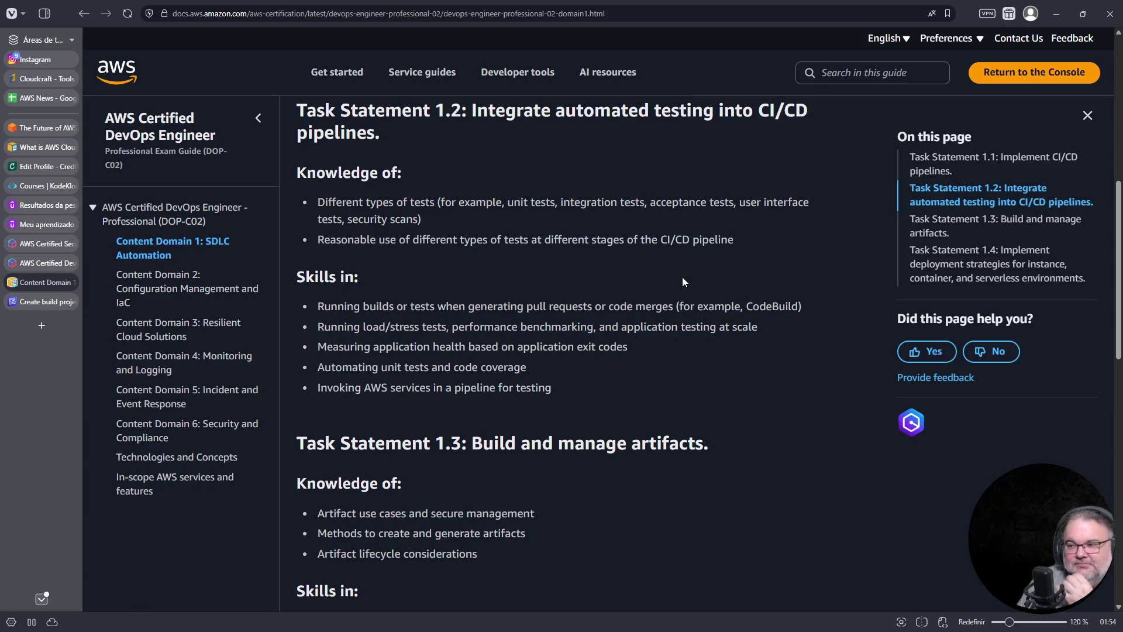
double_click(377, 306)
drag(430, 306, 802, 307)
drag(338, 326, 441, 327)
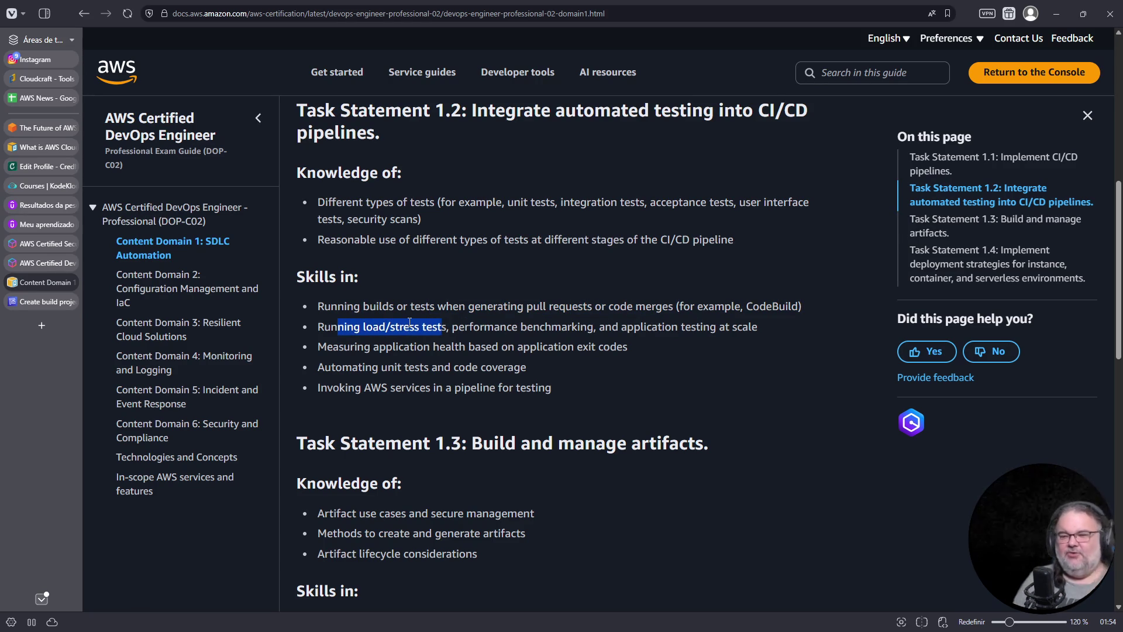
Search DuckDuckGo for 'aws workshop codepipeline' in a new tab and open the AWS Workshops result
key(ctrl+t)
text(aws work)
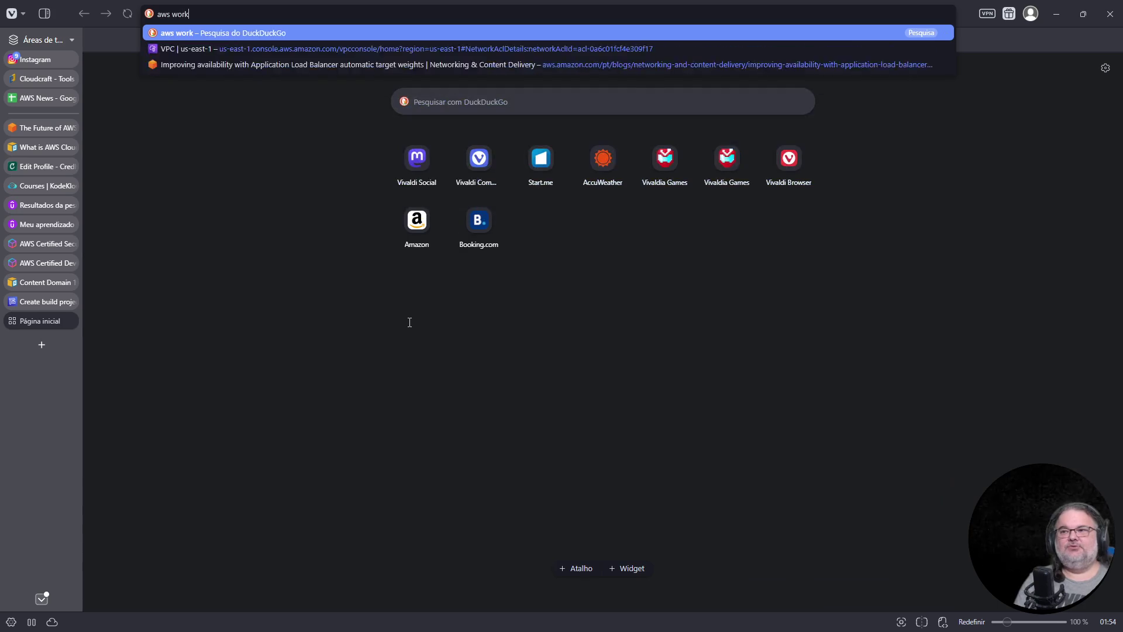
text(shop codepipe)
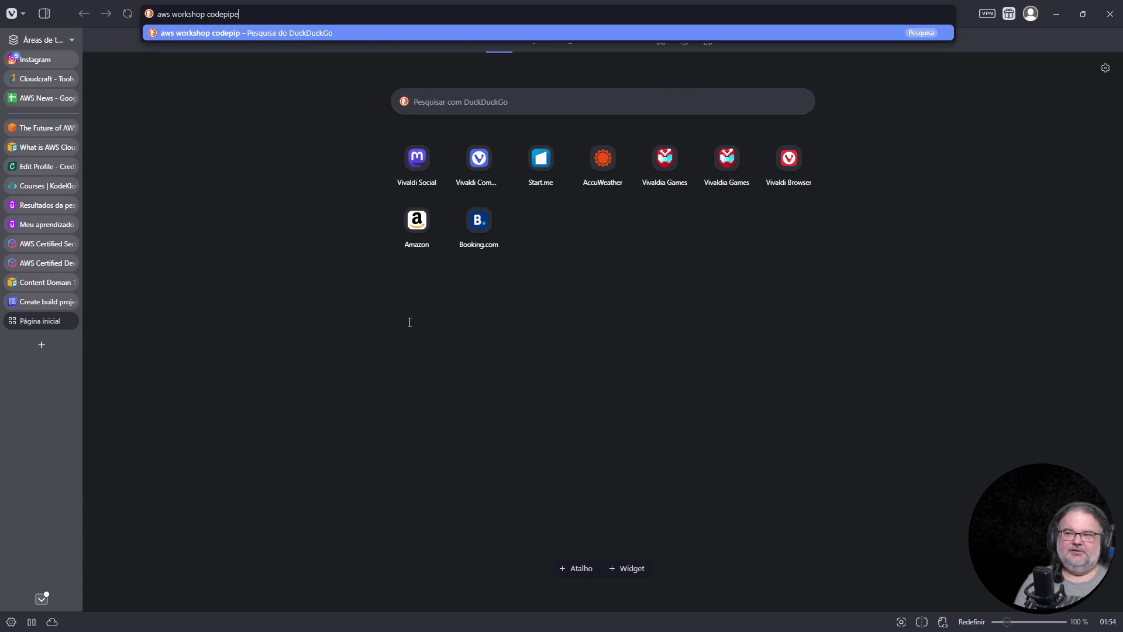
key(Return)
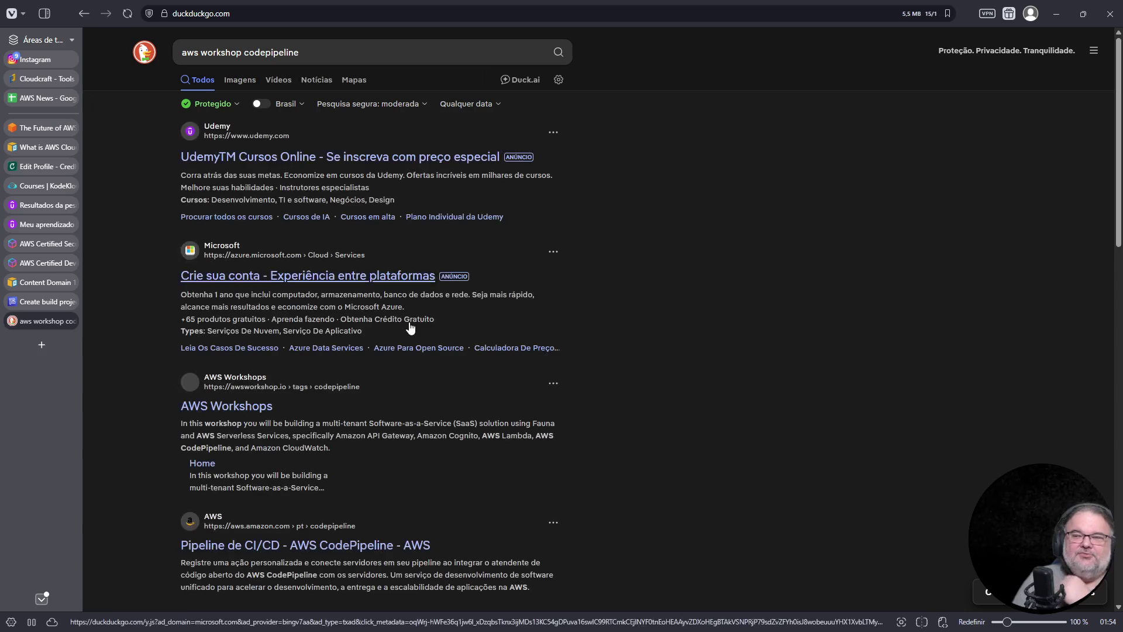
scroll(405, 303, down, 1)
click(241, 349)
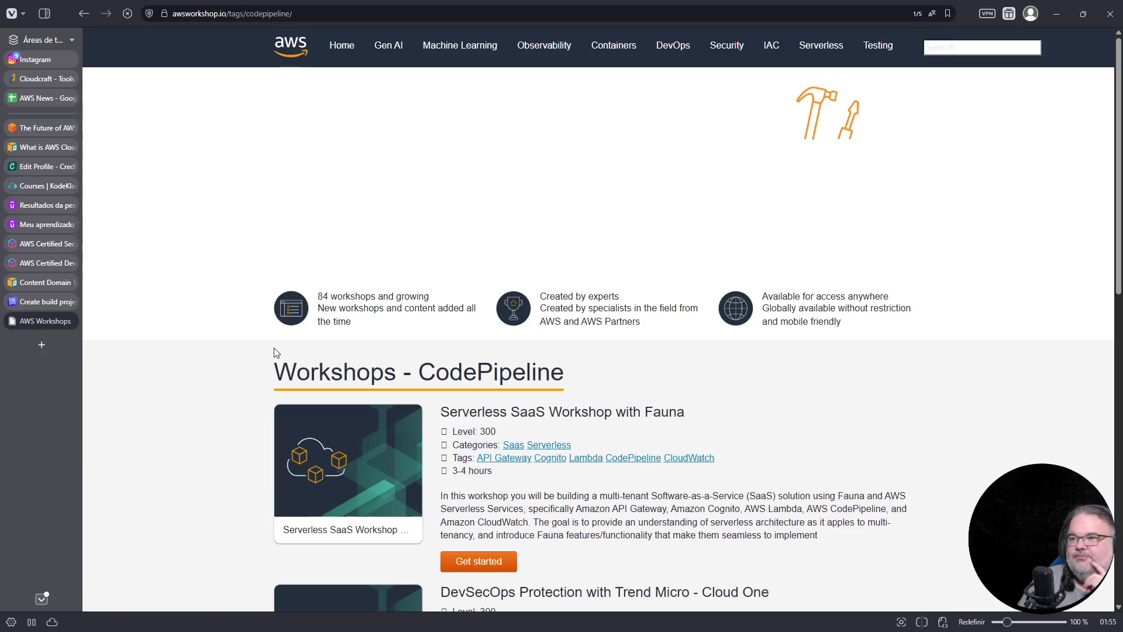
Scroll to the bottom of Workshops - CodePipeline and open Application modernization with AWS and Docker
scroll(486, 344, down, 2)
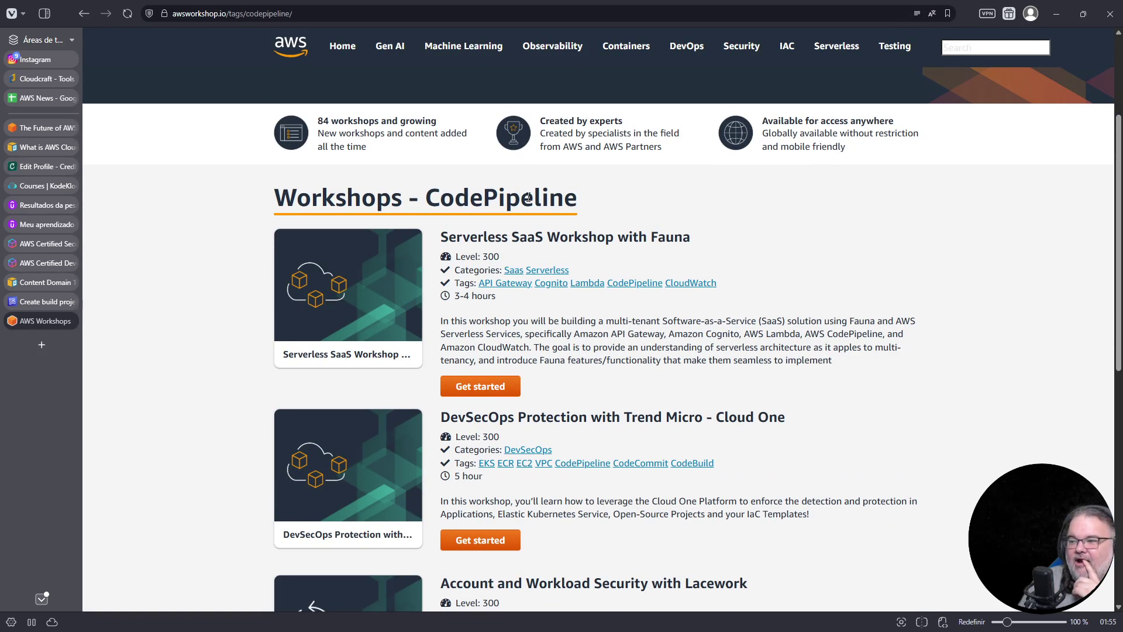
scroll(581, 334, down, 4)
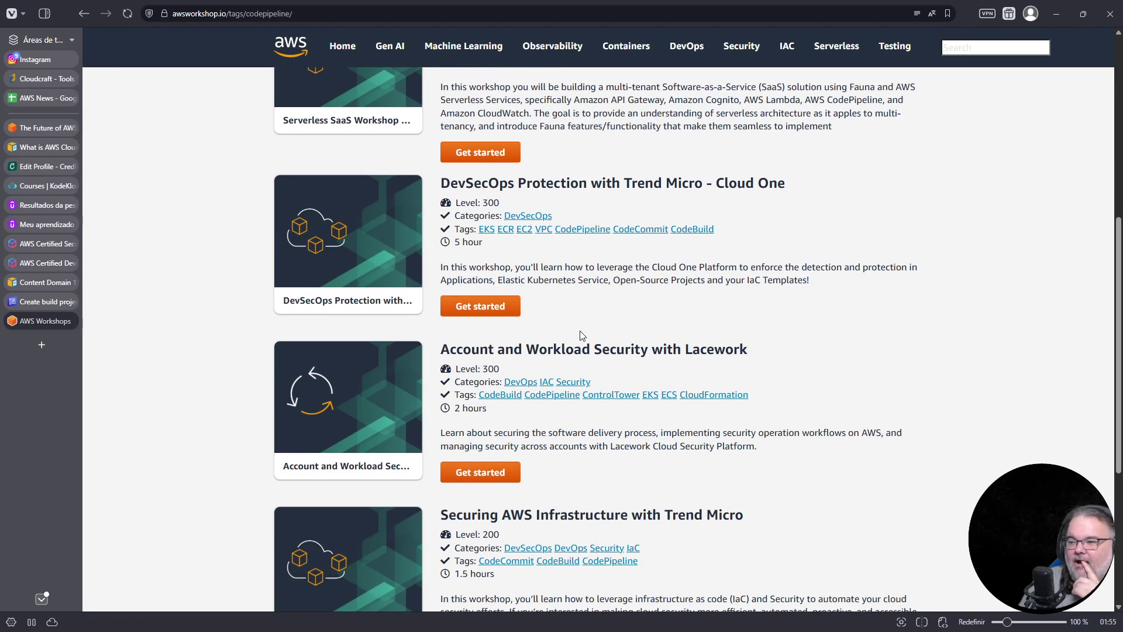
scroll(594, 333, up, 4)
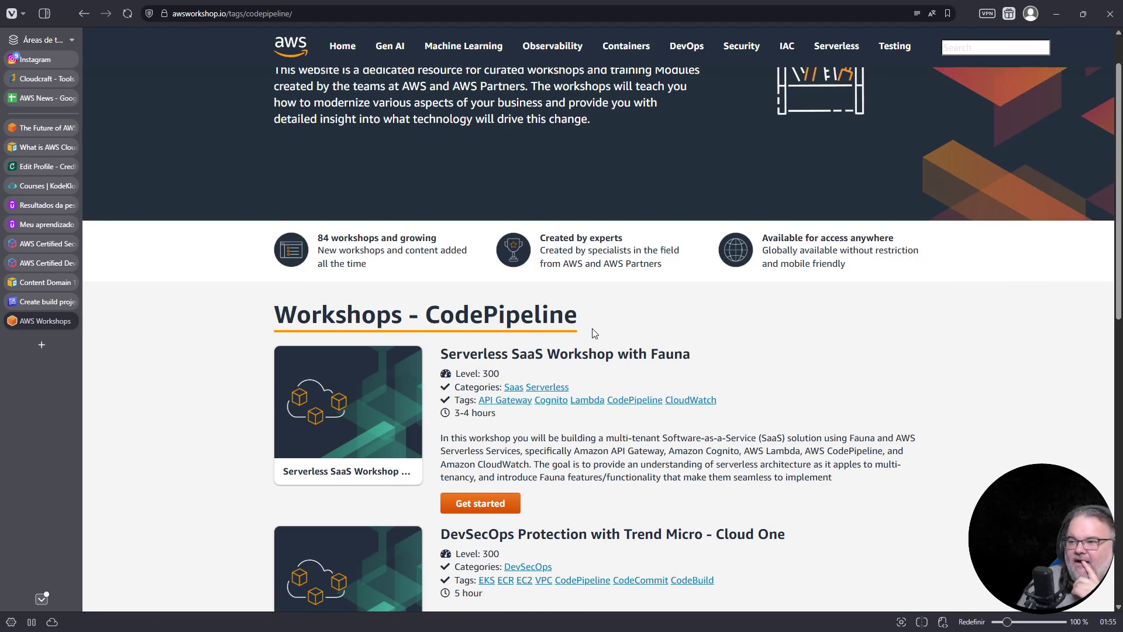
scroll(593, 331, down, 8)
scroll(593, 331, down, 2)
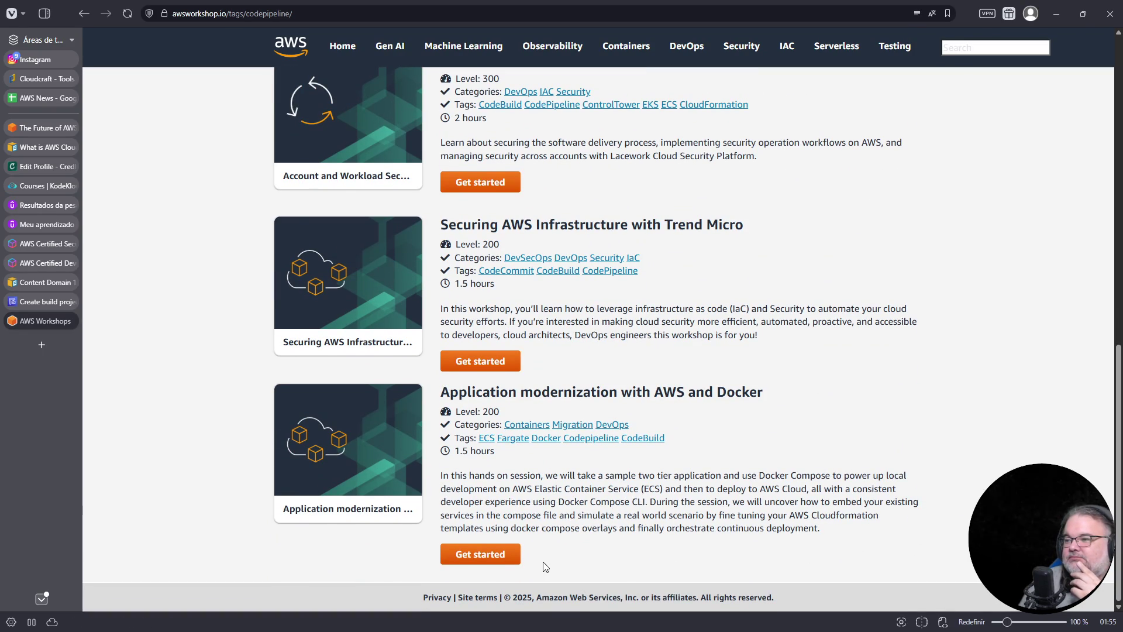
click(475, 554)
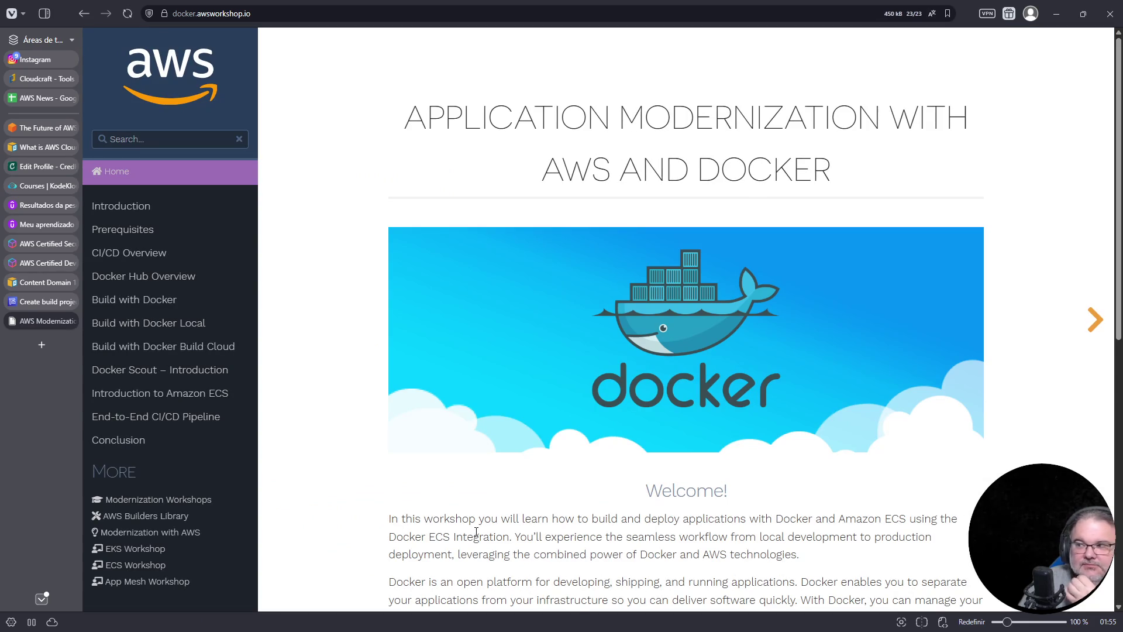
Open EKS Workshop from the Docker workshop's Learning Objectives in a background tab and switch to it
scroll(597, 500, down, 9)
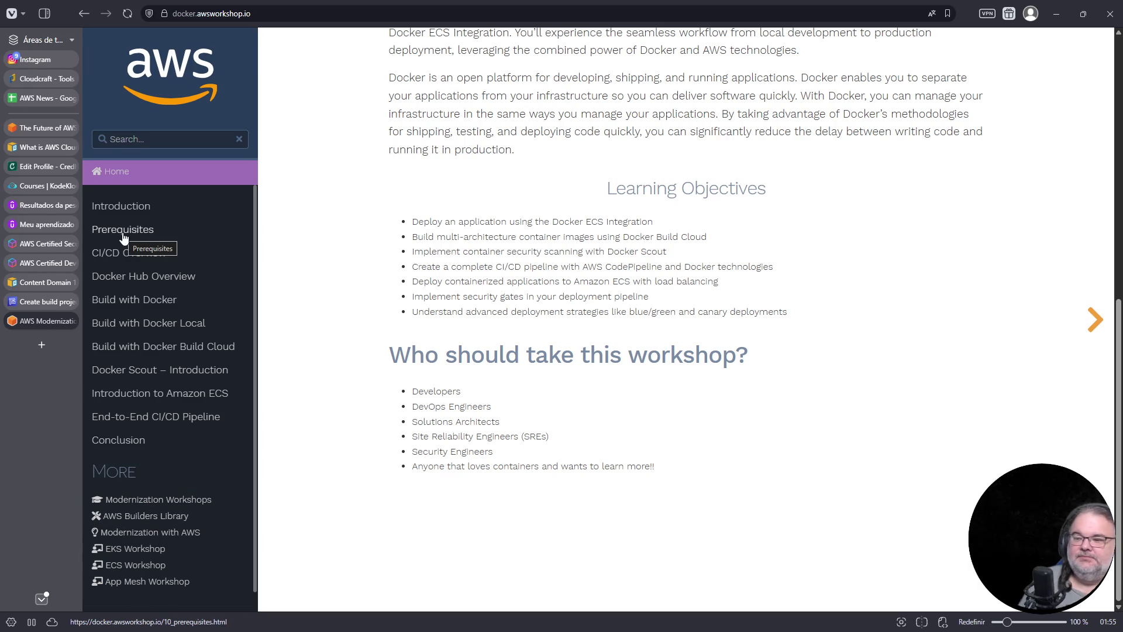
middle_click(143, 550)
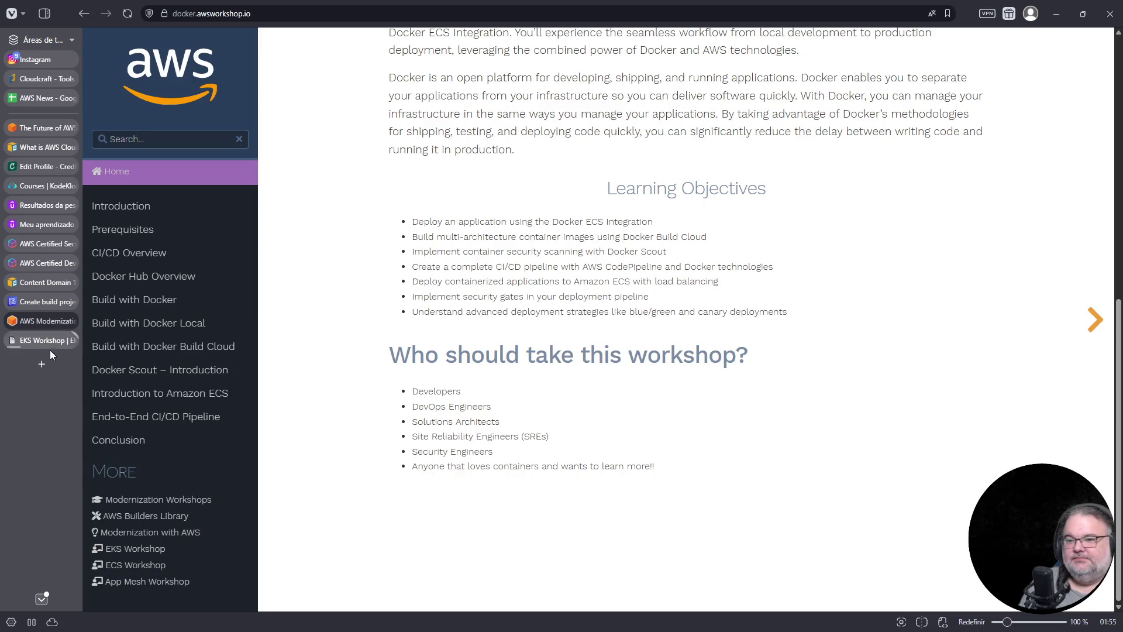
click(44, 339)
Browse the EKS Workshop introduction and Getting started pages, from Kustomize to Sample application
scroll(532, 339, down, 3)
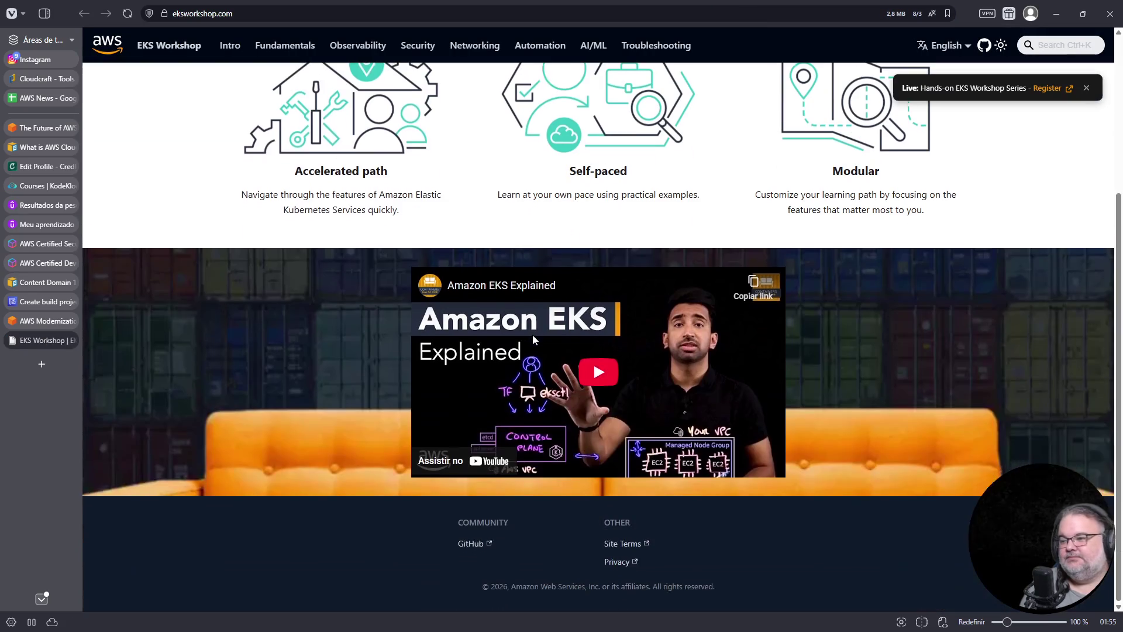
scroll(532, 334, up, 4)
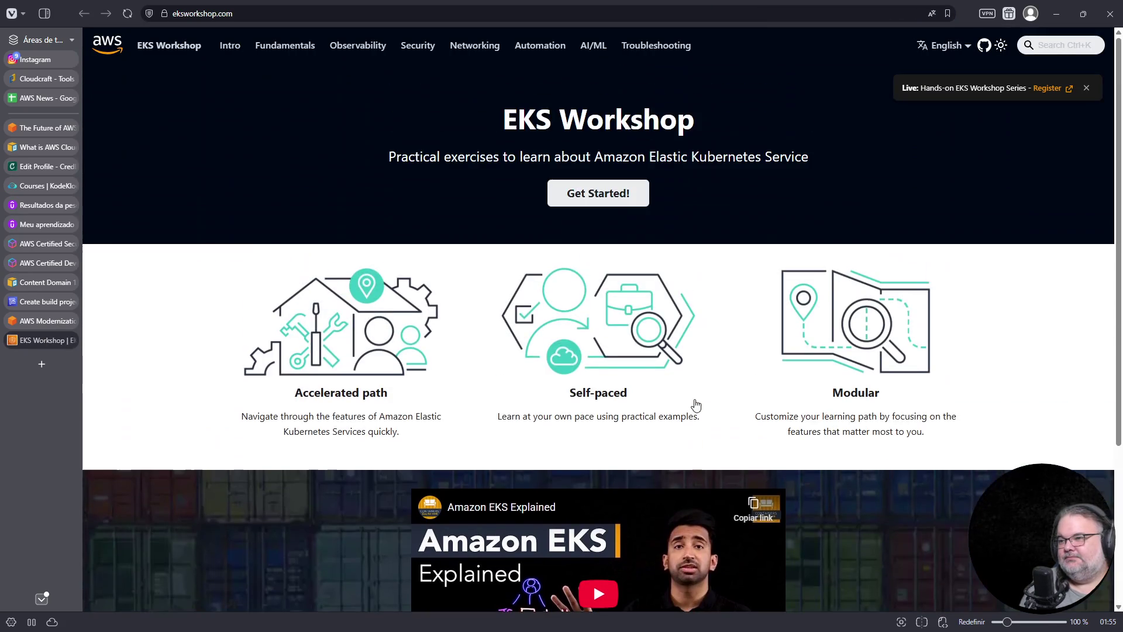
click(606, 204)
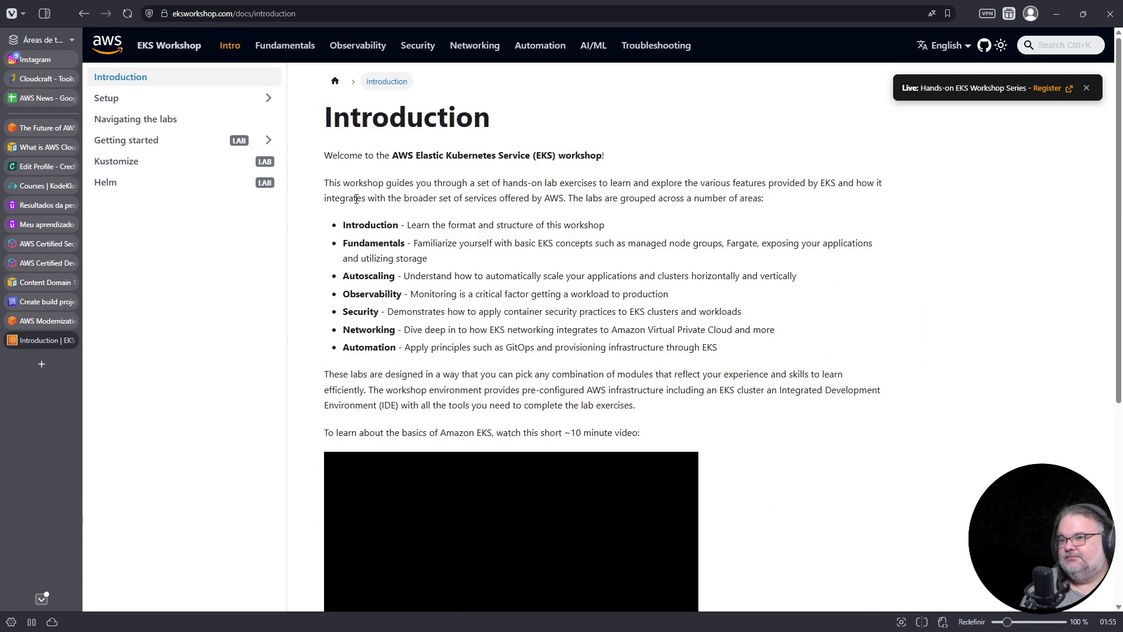
click(268, 140)
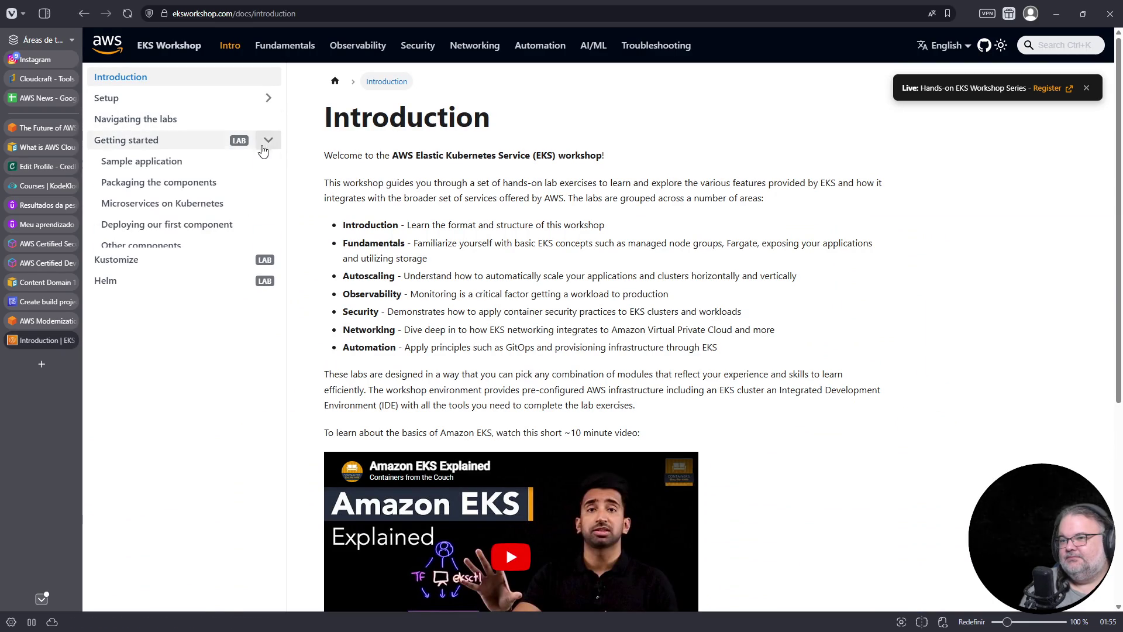
click(255, 269)
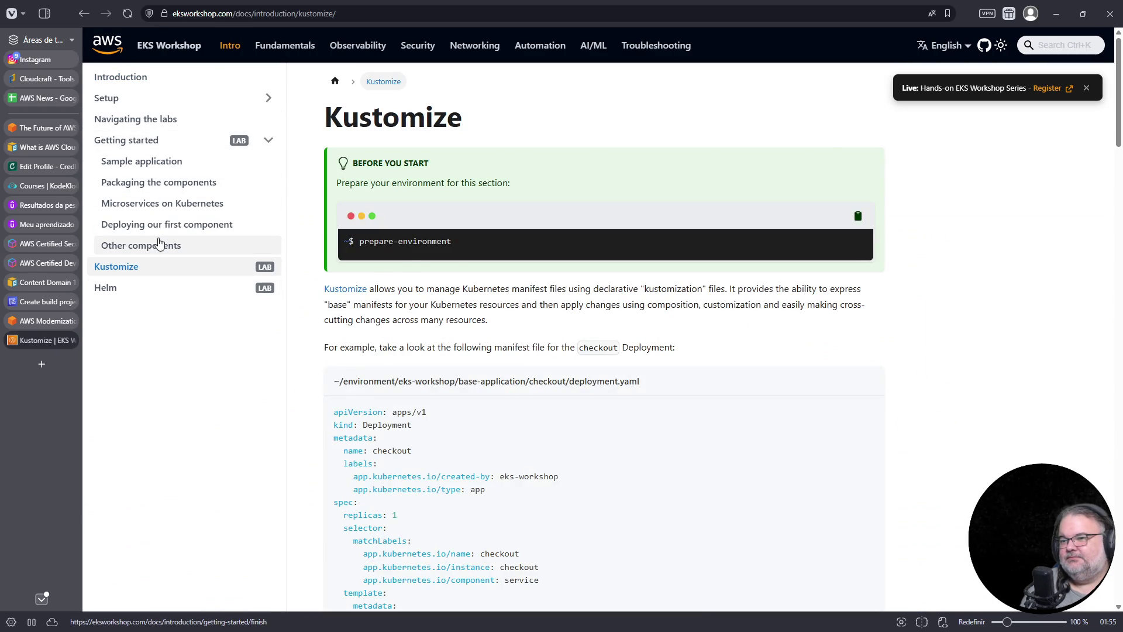
click(159, 245)
click(161, 225)
click(158, 182)
click(158, 162)
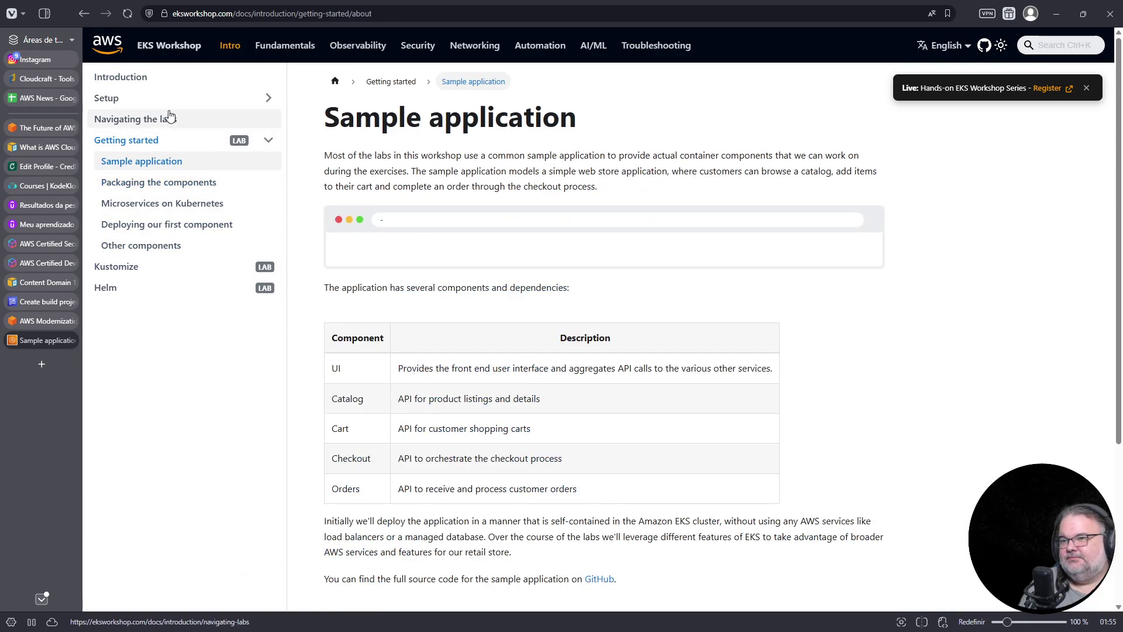
click(268, 99)
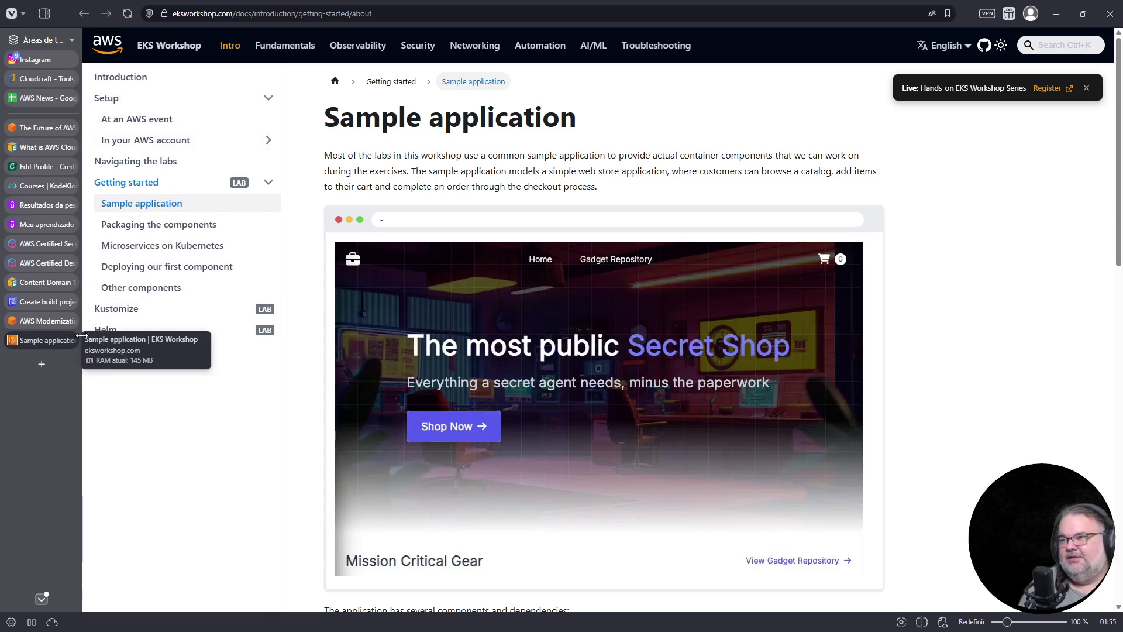
Flip to the Docker workshop tab and back to the EKS Sample application page twice
click(42, 326)
click(44, 343)
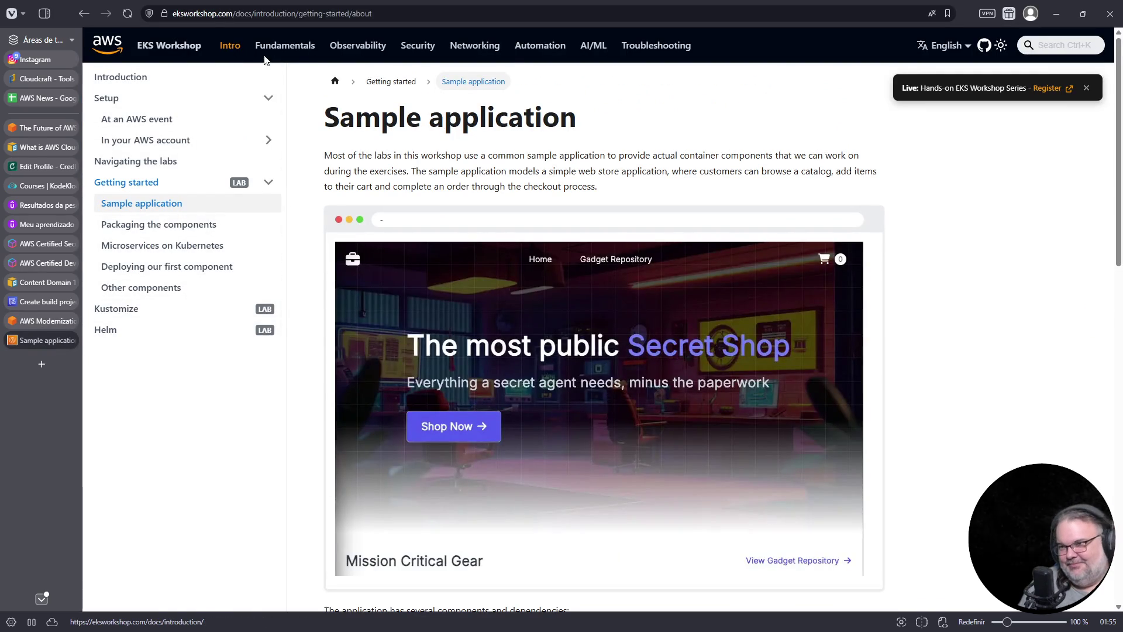
click(34, 320)
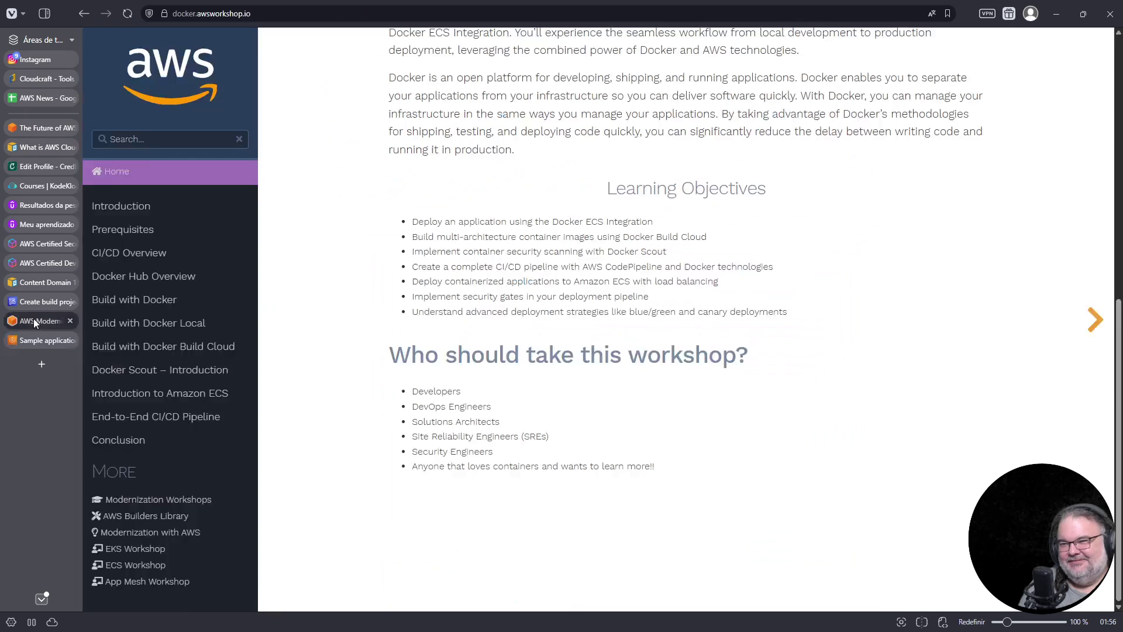
click(48, 345)
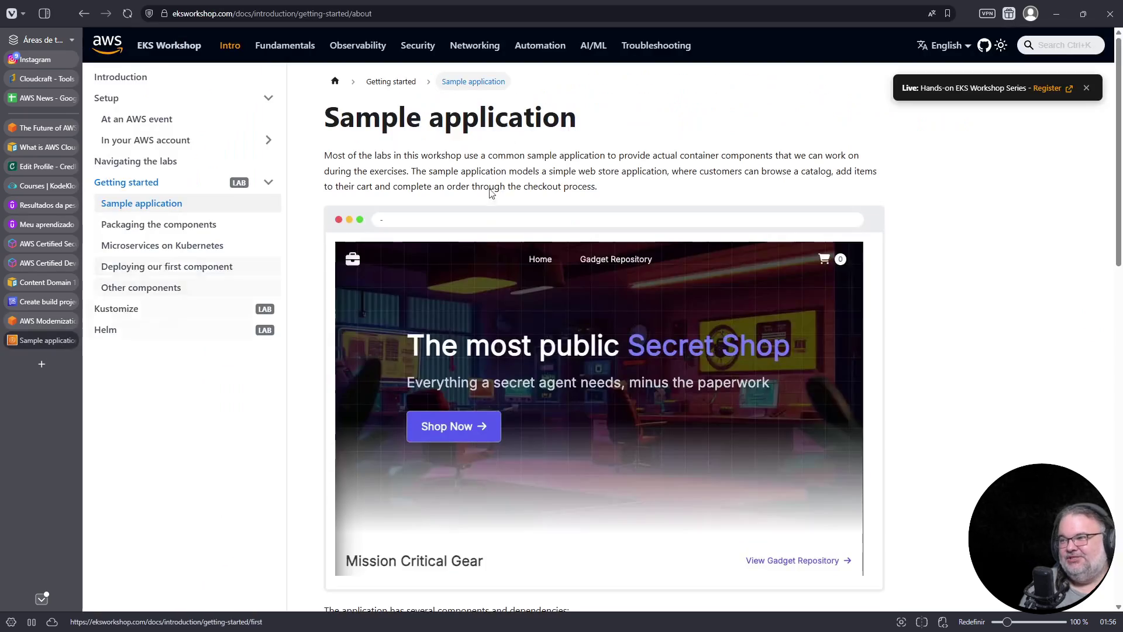
Scroll through the Fundamentals chapter overview, then move on to the Observability chapter
click(294, 53)
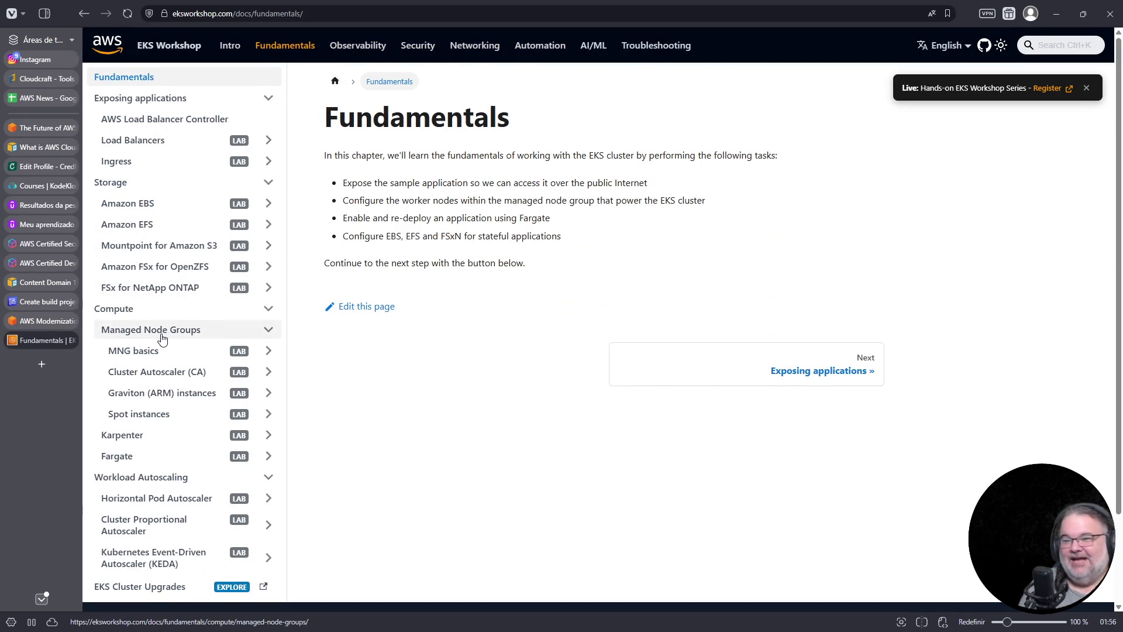
scroll(163, 339, down, 2)
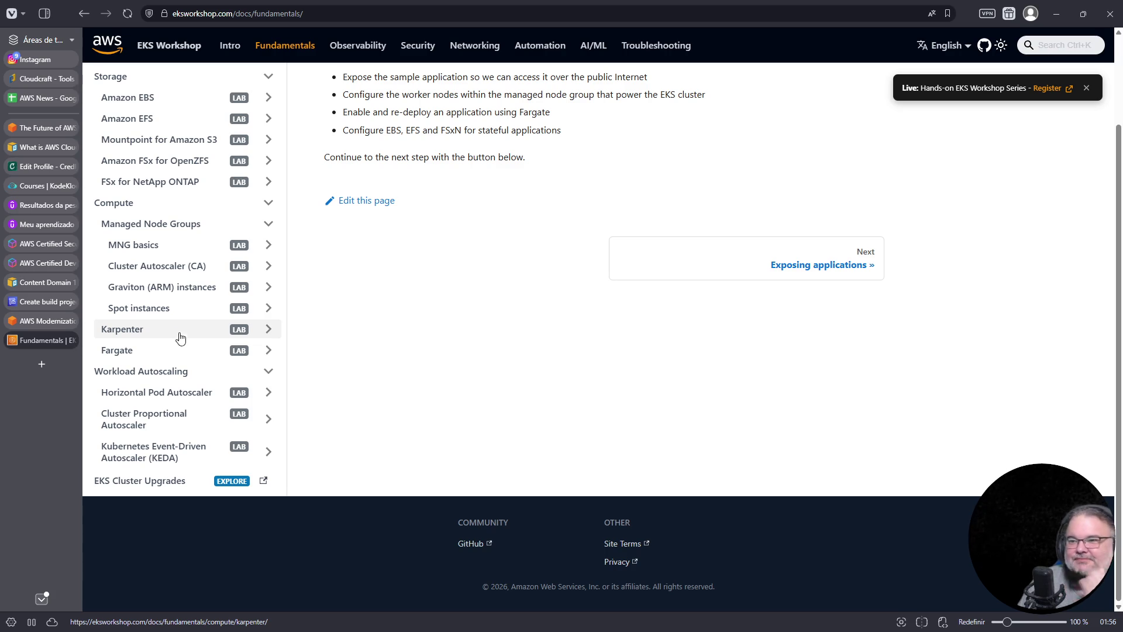
scroll(179, 334, up, 2)
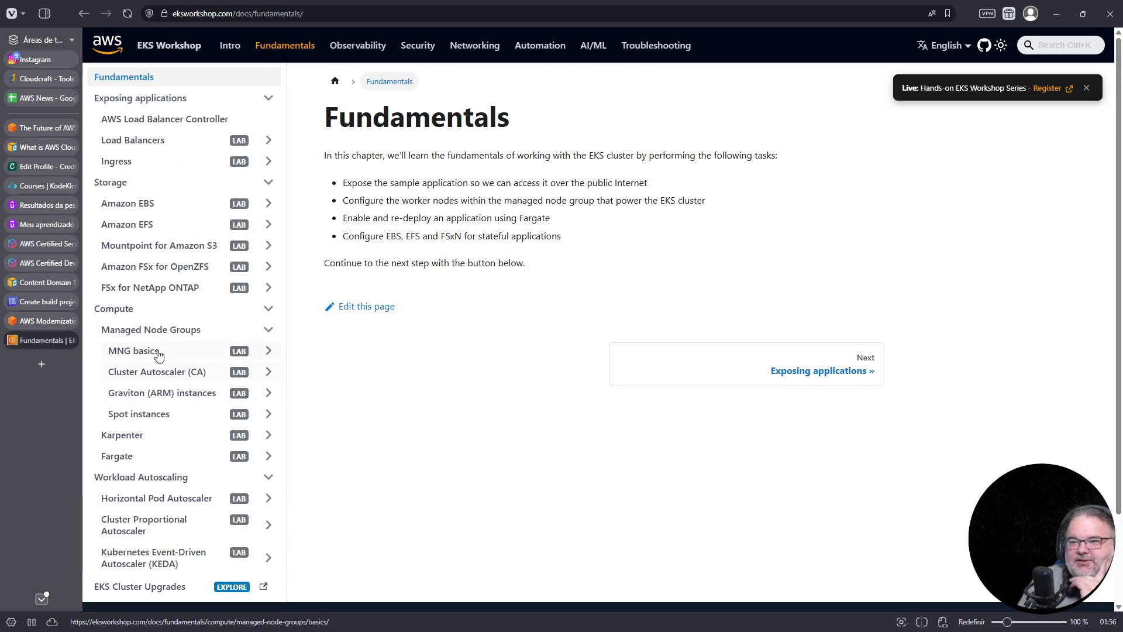
scroll(180, 378, down, 1)
scroll(180, 379, down, 5)
scroll(181, 468, up, 5)
click(380, 46)
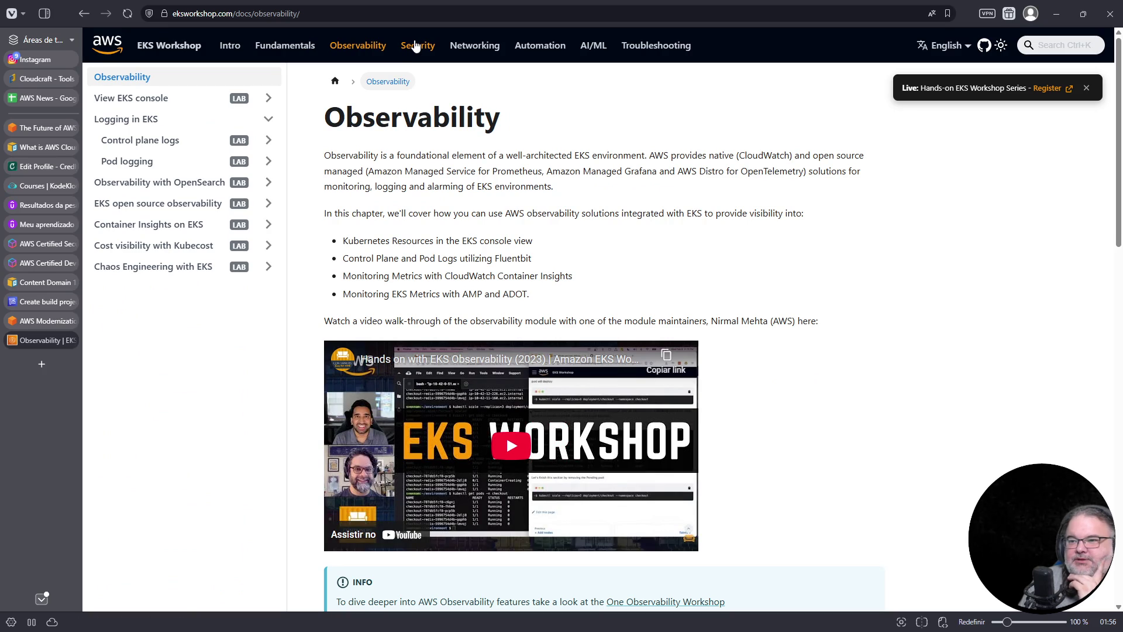
Browse the Security and Networking chapters, expanding the VPC Lattice and EKS Hybrid Nodes subpages
click(416, 46)
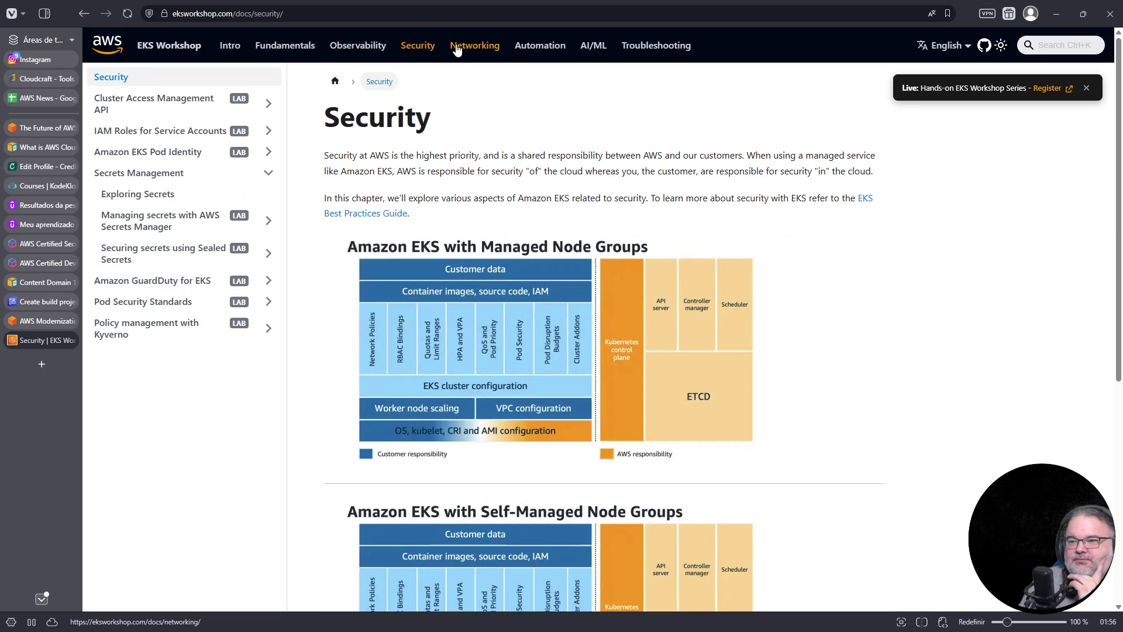
click(460, 48)
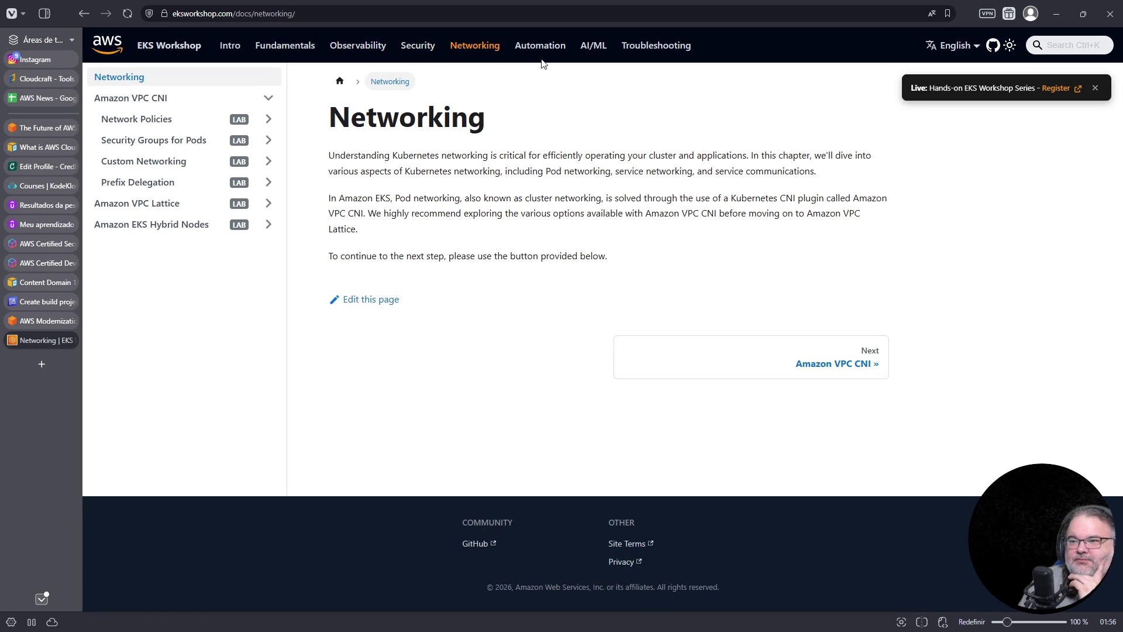
click(269, 203)
click(268, 329)
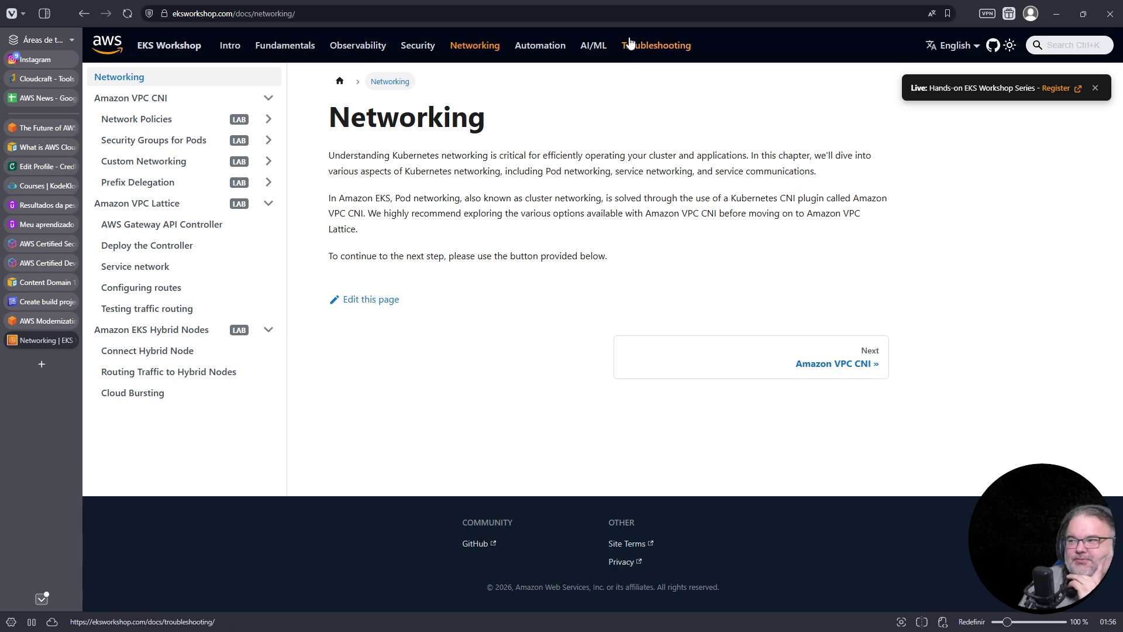
Open the Automation chapter's AWS CodePipeline lab page, then switch to the Cloudcraft blueprint
click(557, 47)
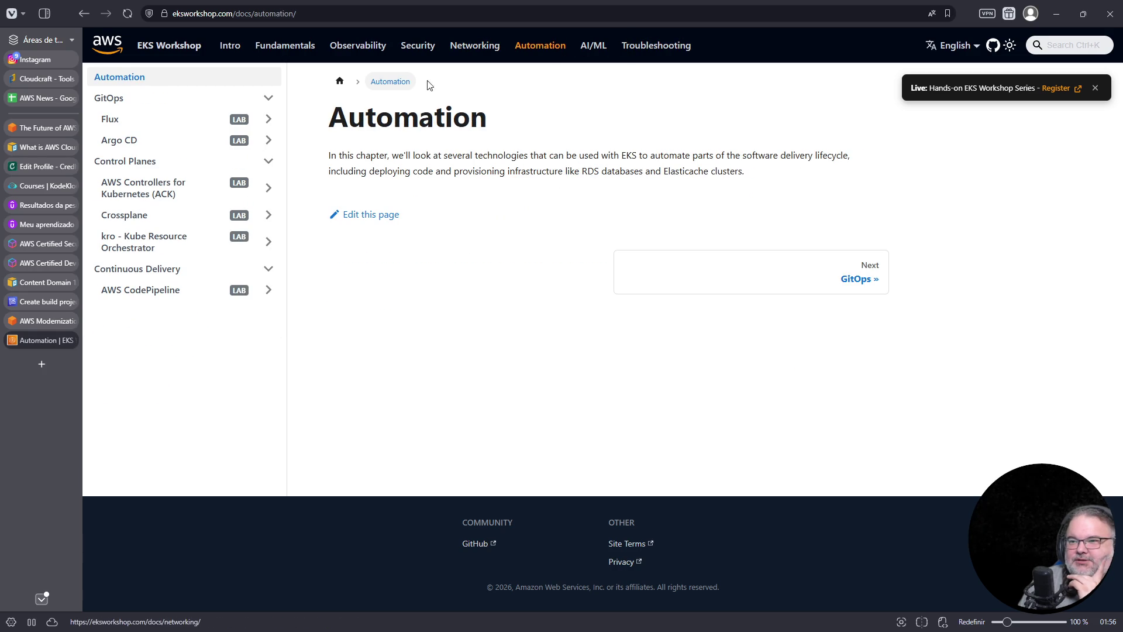
click(268, 290)
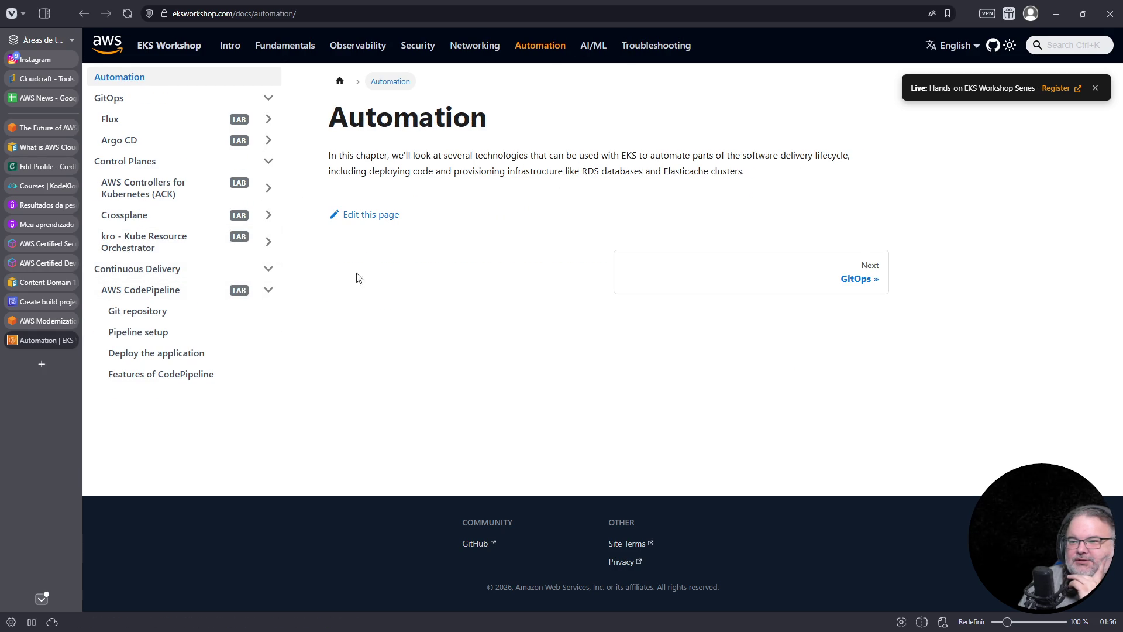
click(146, 302)
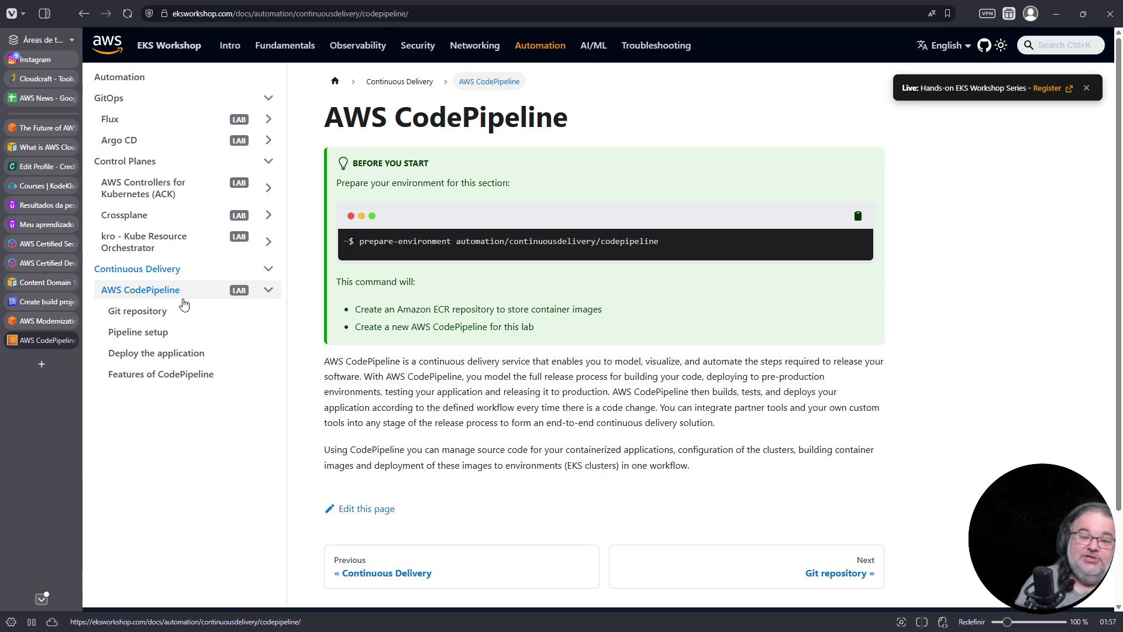
click(41, 78)
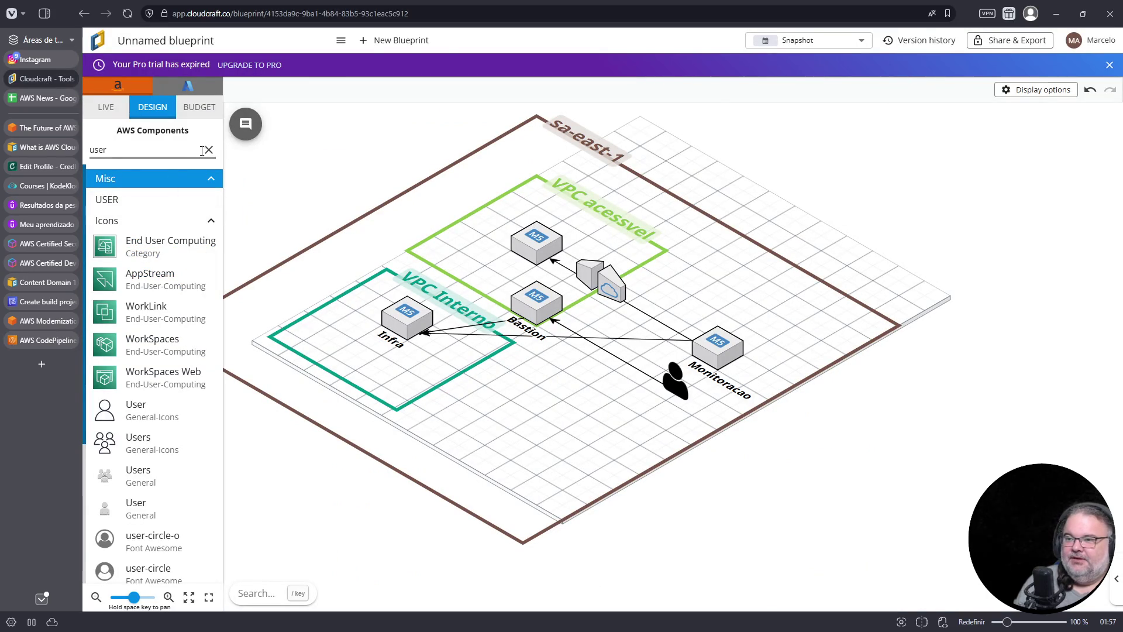
Search 'eks' in components and add an EKS Workload and an EKS Cluster below the VPCs
scroll(541, 383, down, 5)
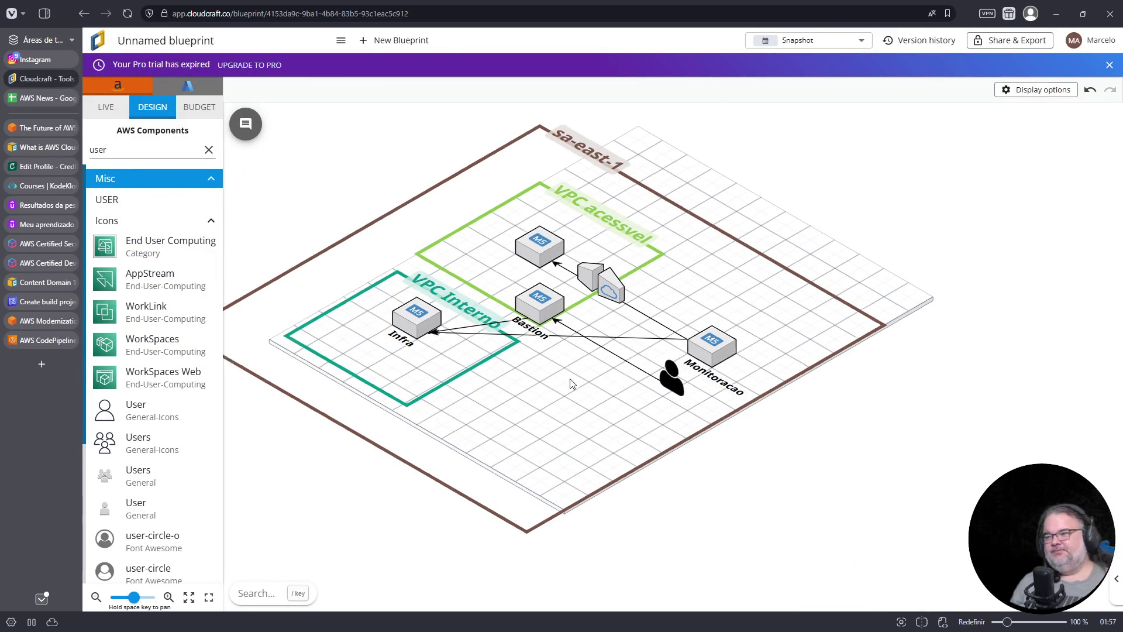
double_click(160, 150)
text(eks)
click(135, 232)
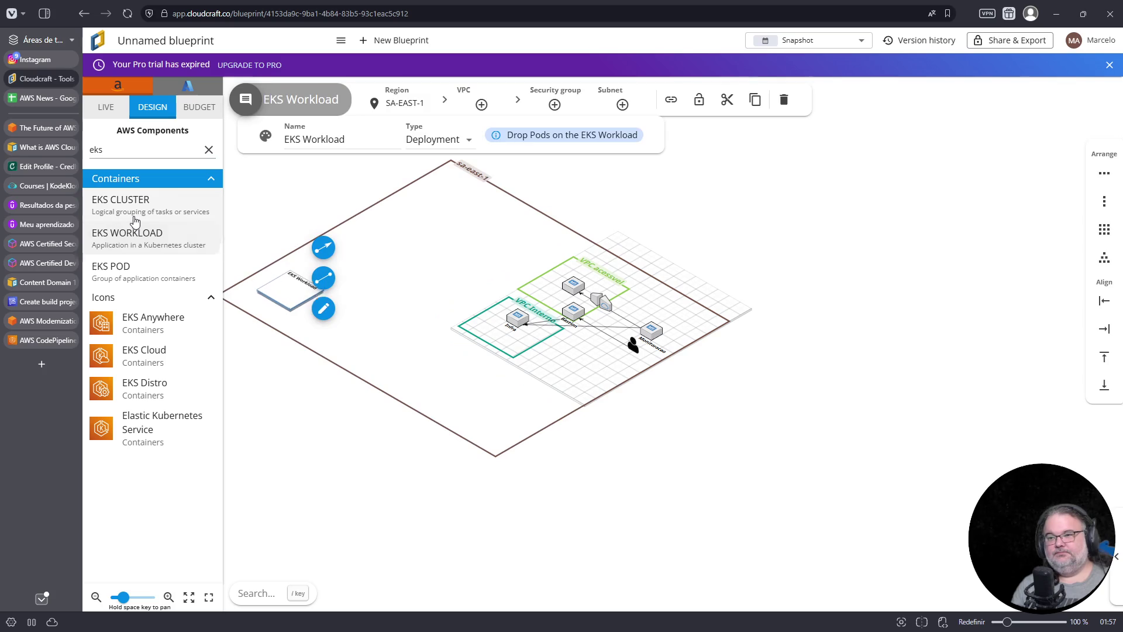
click(138, 202)
mouse_move(305, 293)
mouse_down()
mouse_move(322, 319)
mouse_move(555, 423)
mouse_up()
Duplicate the EKS Cluster with Ctrl+C/Ctrl+V, placing the copies to the right
key(ctrl+c)
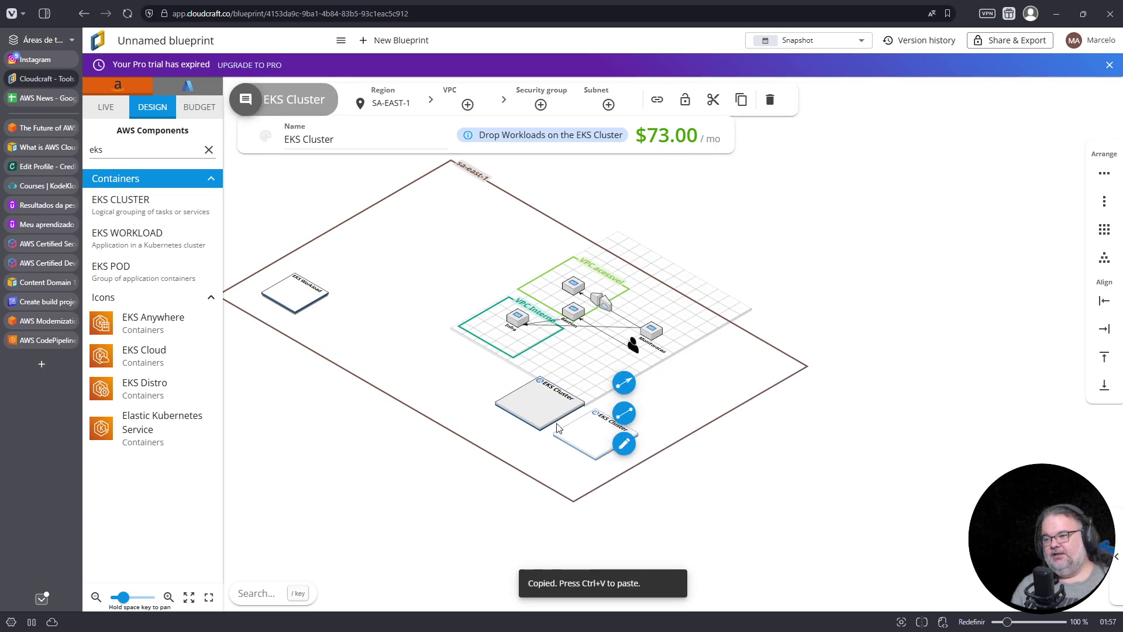
key(ctrl+v)
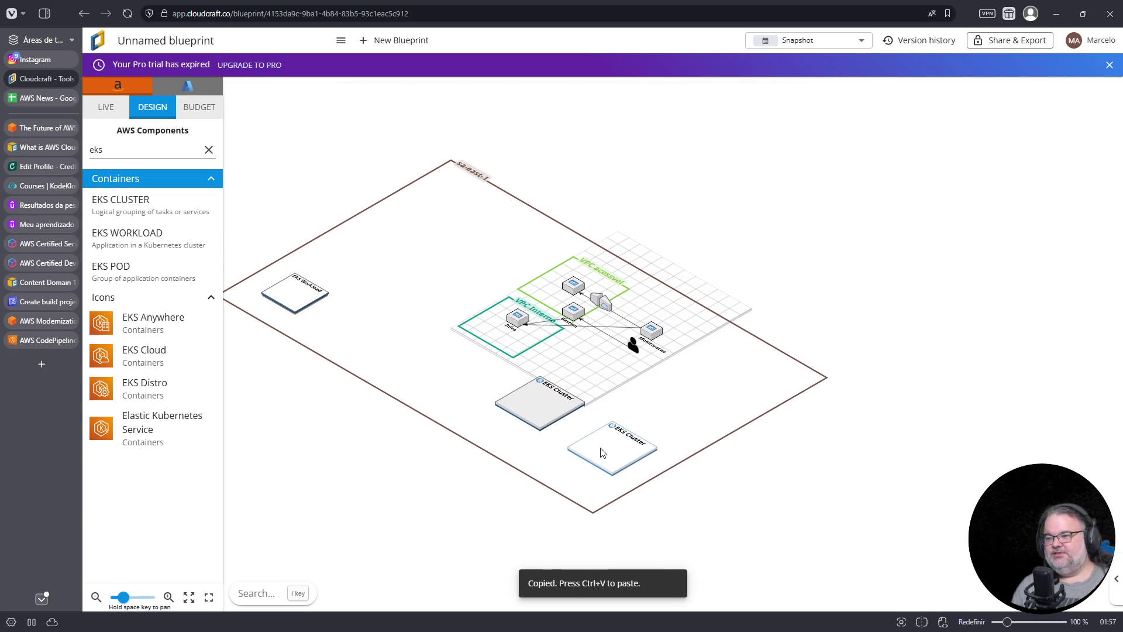
click(598, 453)
drag(590, 452, 675, 418)
click(675, 418)
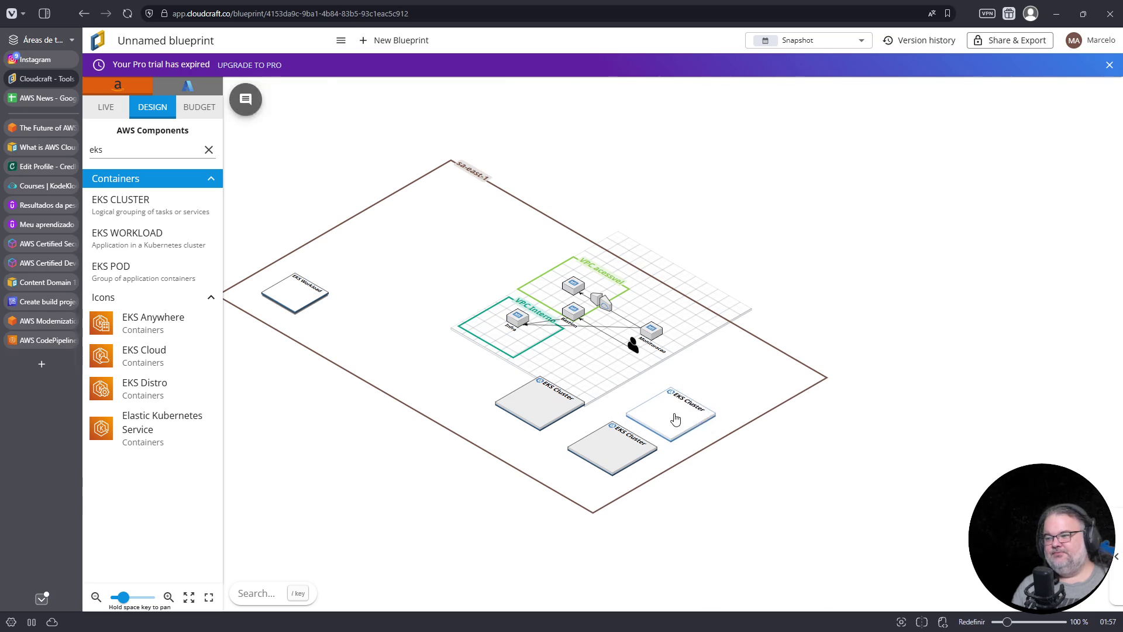
key(ctrl+c)
key(ctrl+v)
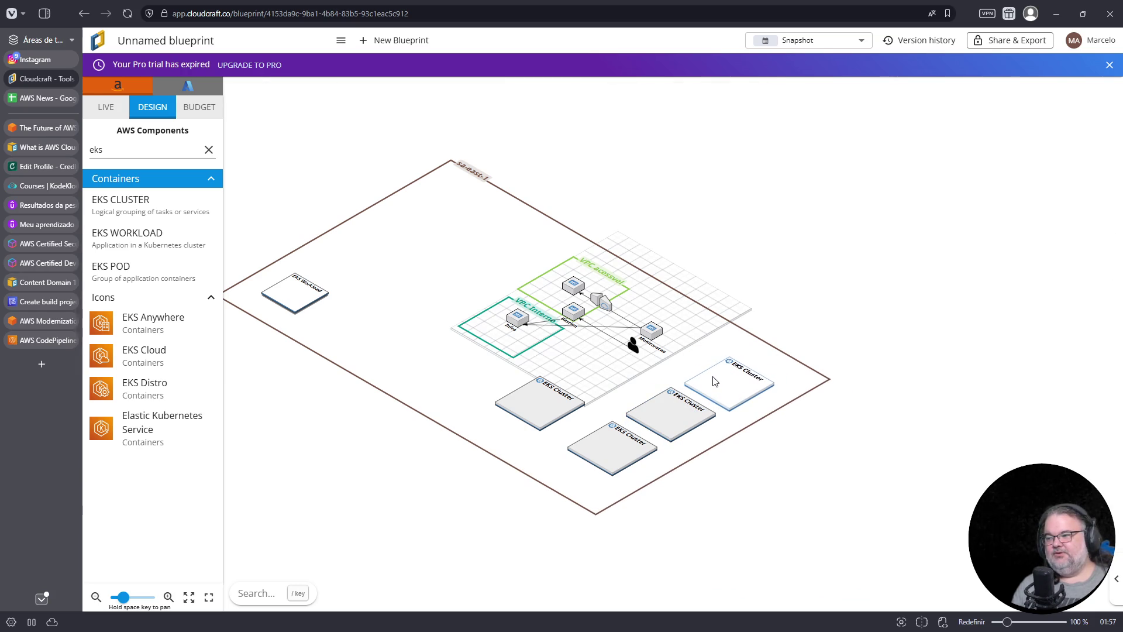
click(716, 379)
Draw arrows from the left EKS Cluster to the other three clusters, then reposition it
click(541, 418)
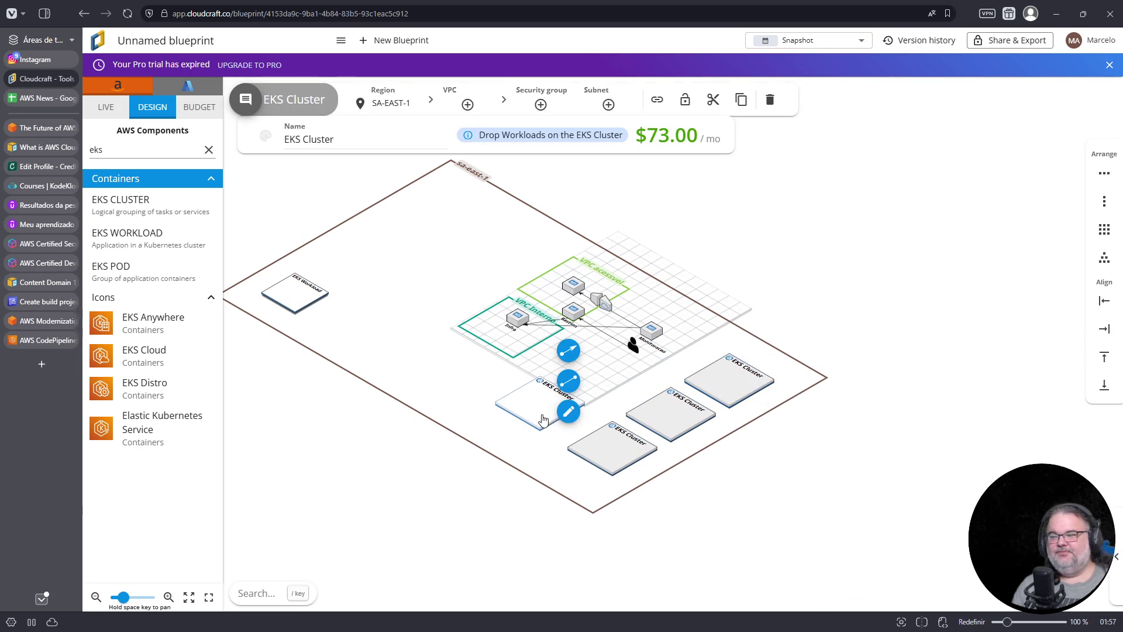
drag(570, 378, 589, 438)
click(541, 410)
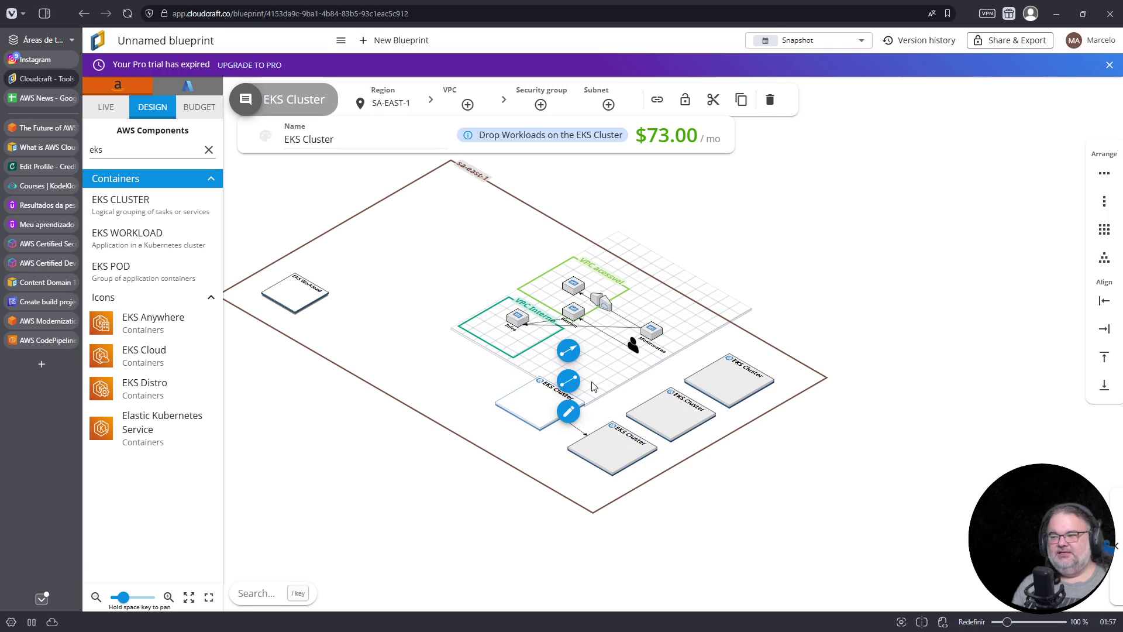
drag(569, 352, 654, 409)
click(541, 409)
drag(569, 352, 708, 365)
click(709, 367)
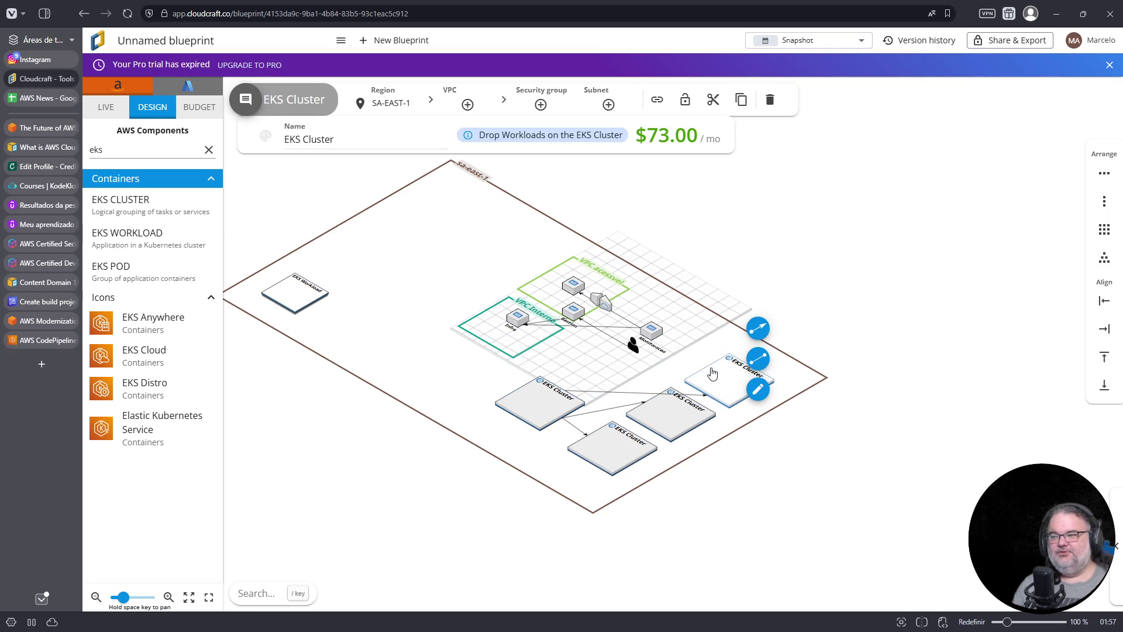
mouse_move(541, 411)
mouse_down()
mouse_move(561, 376)
mouse_move(577, 371)
mouse_move(573, 379)
mouse_up()
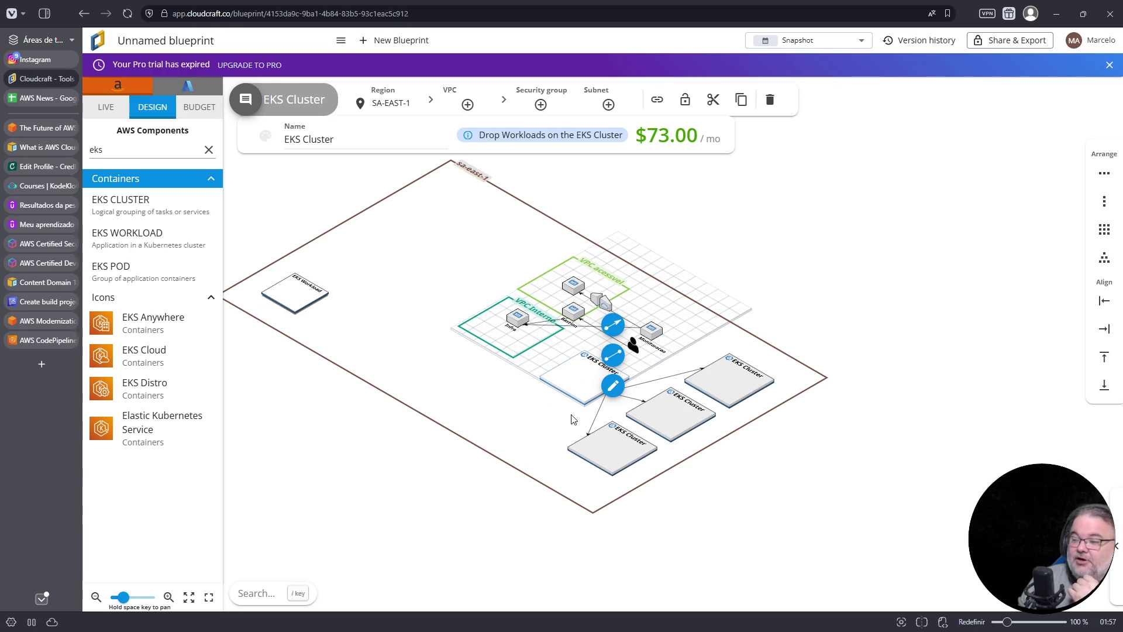
Copy-paste another EKS Cluster and place it at the far upper right
scroll(551, 397, up, 5)
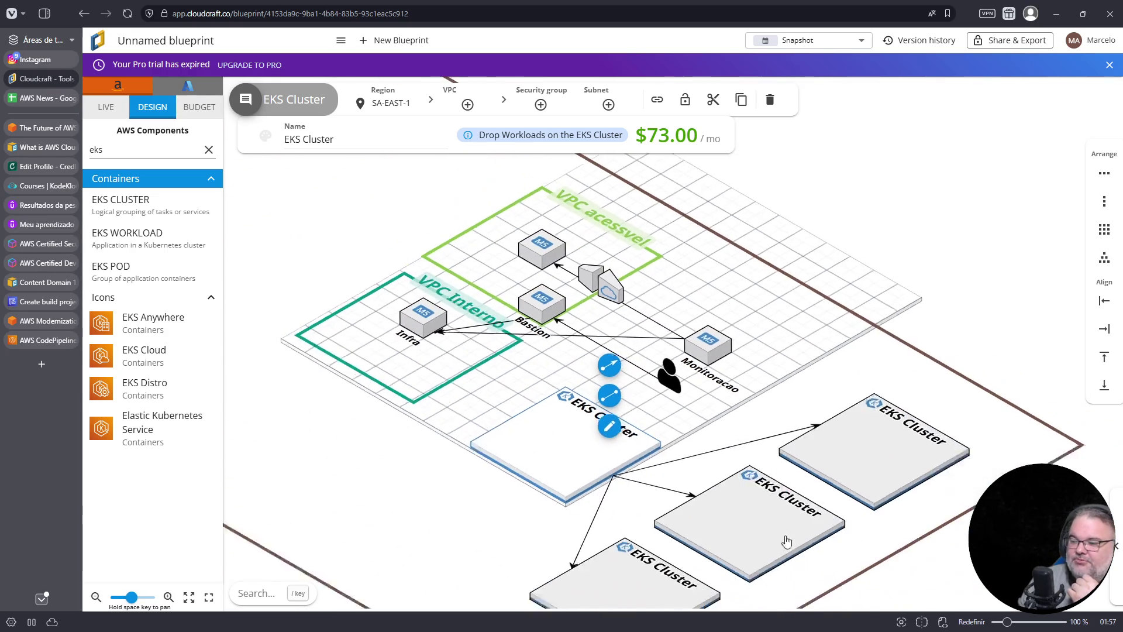
scroll(576, 442, down, 1)
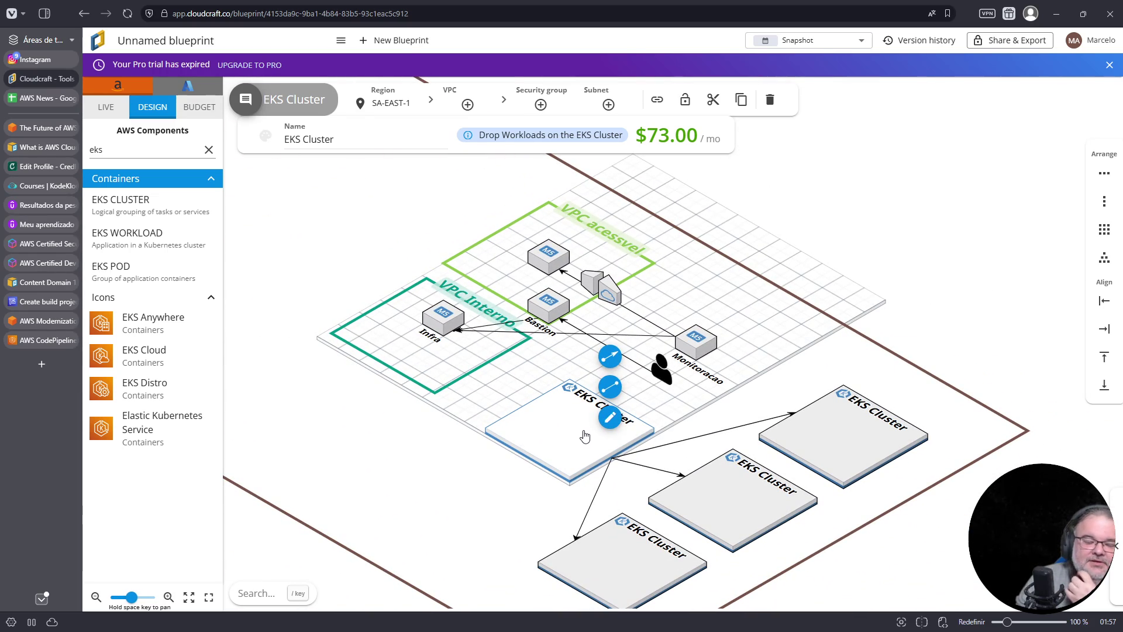
click(839, 448)
key(ctrl+c)
key(ctrl+v)
mouse_move(901, 480)
mouse_down()
mouse_move(935, 368)
mouse_move(912, 379)
mouse_up()
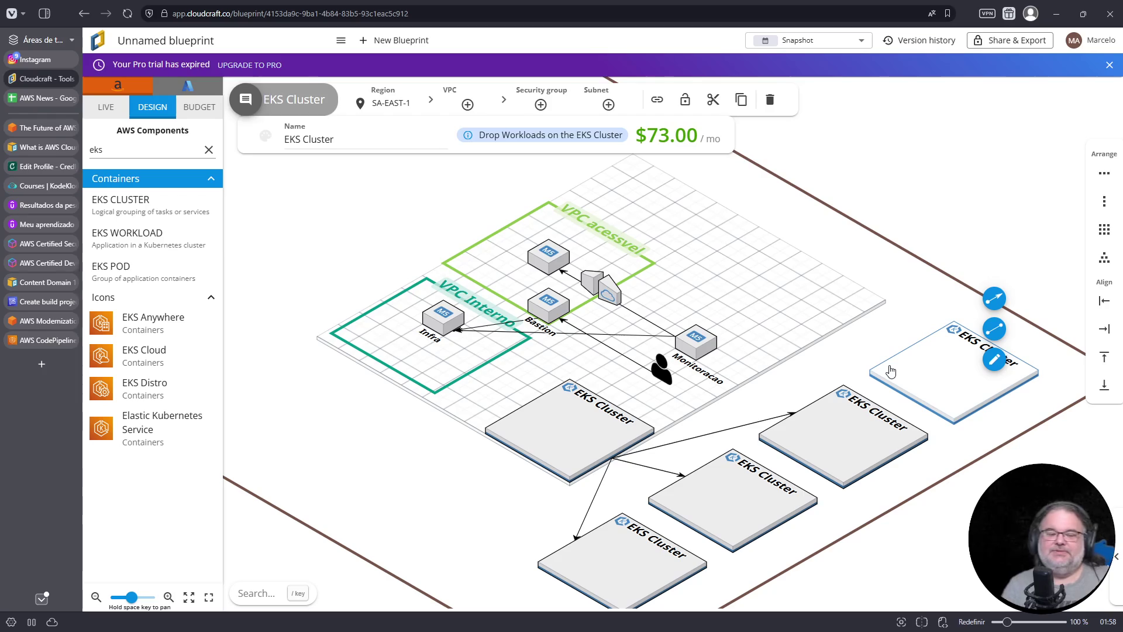
Connect the main EKS Cluster to the new cluster with an arrow, then return to the CodePipeline lab
click(583, 455)
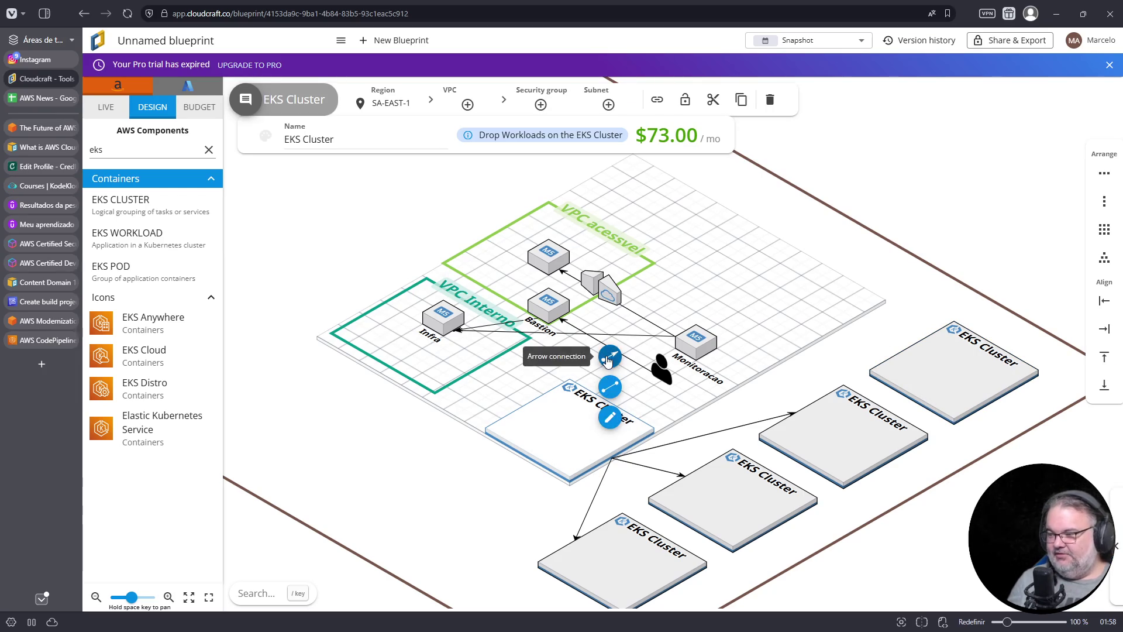
click(609, 356)
click(927, 353)
drag(927, 353, 934, 376)
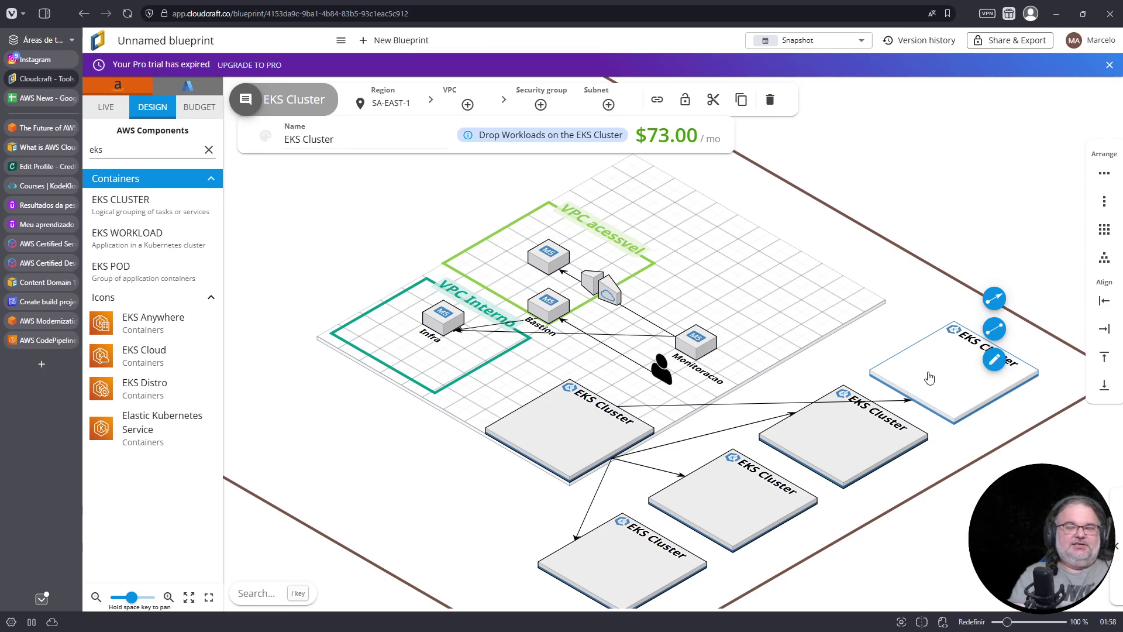
click(47, 340)
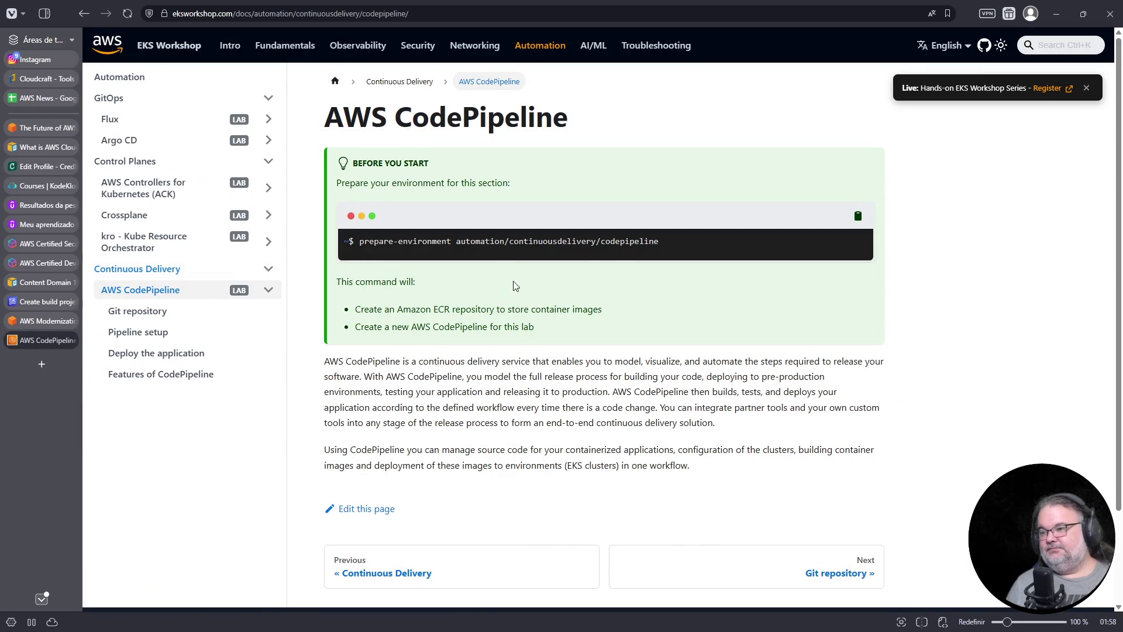
Step through Pipeline setup, Deploy the application and Continuous Delivery to the Git repository page
scroll(563, 271, down, 2)
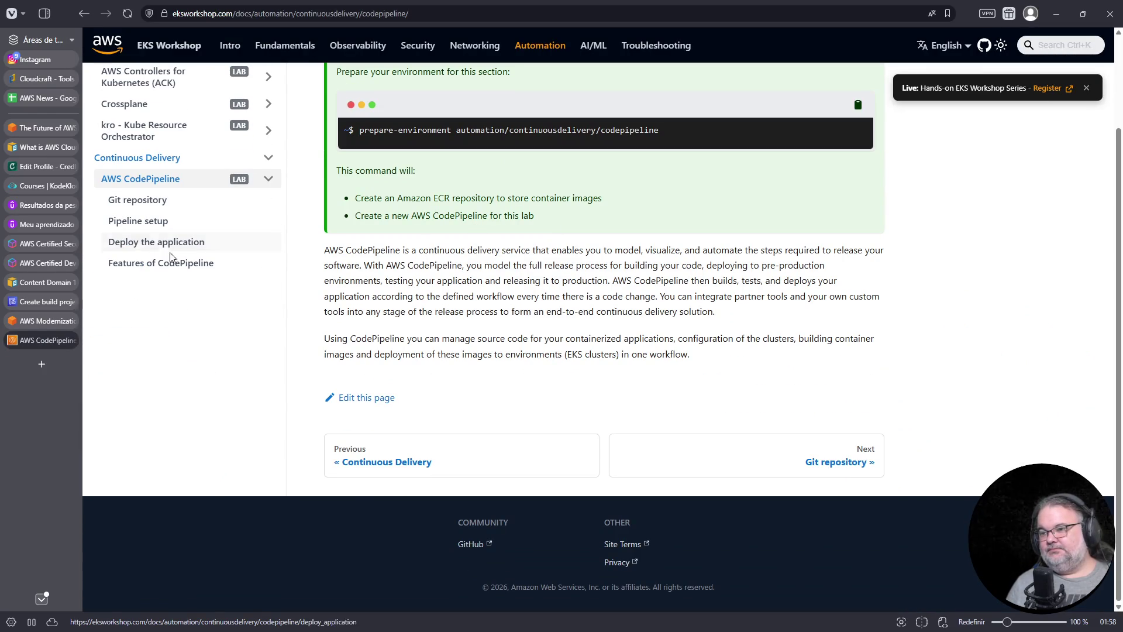
click(146, 221)
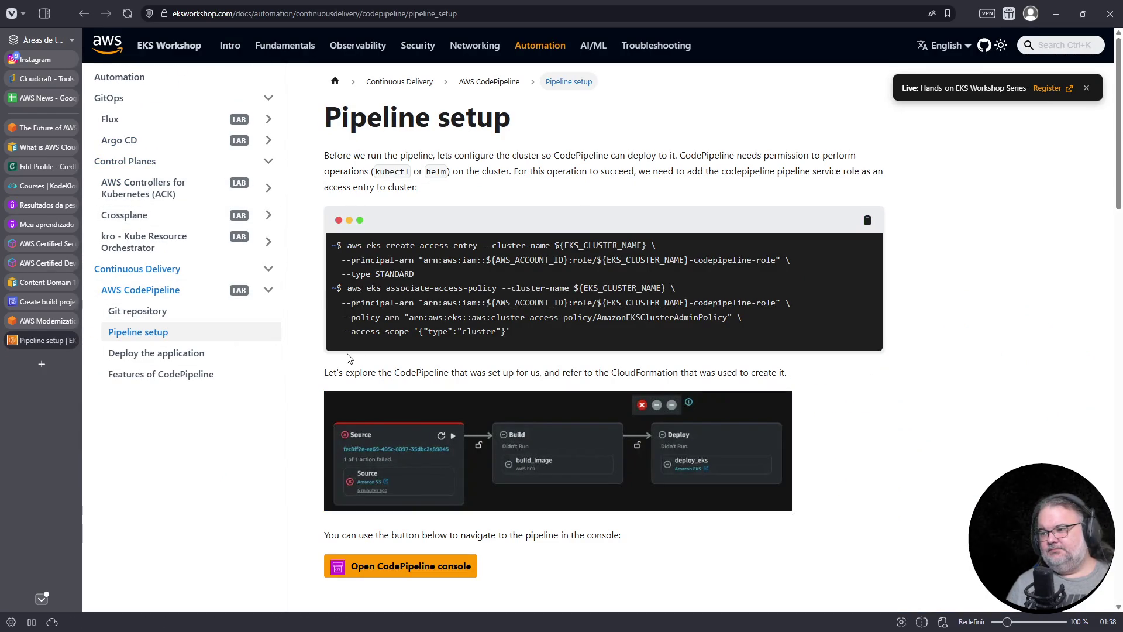
click(144, 353)
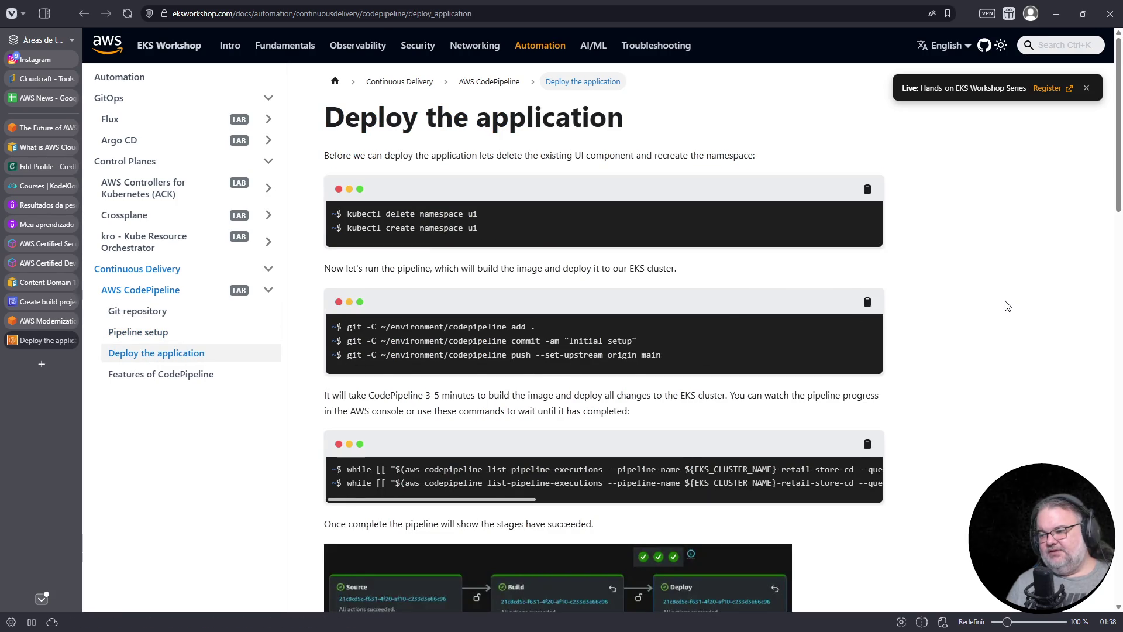
scroll(1007, 306, down, 5)
scroll(1007, 306, down, 9)
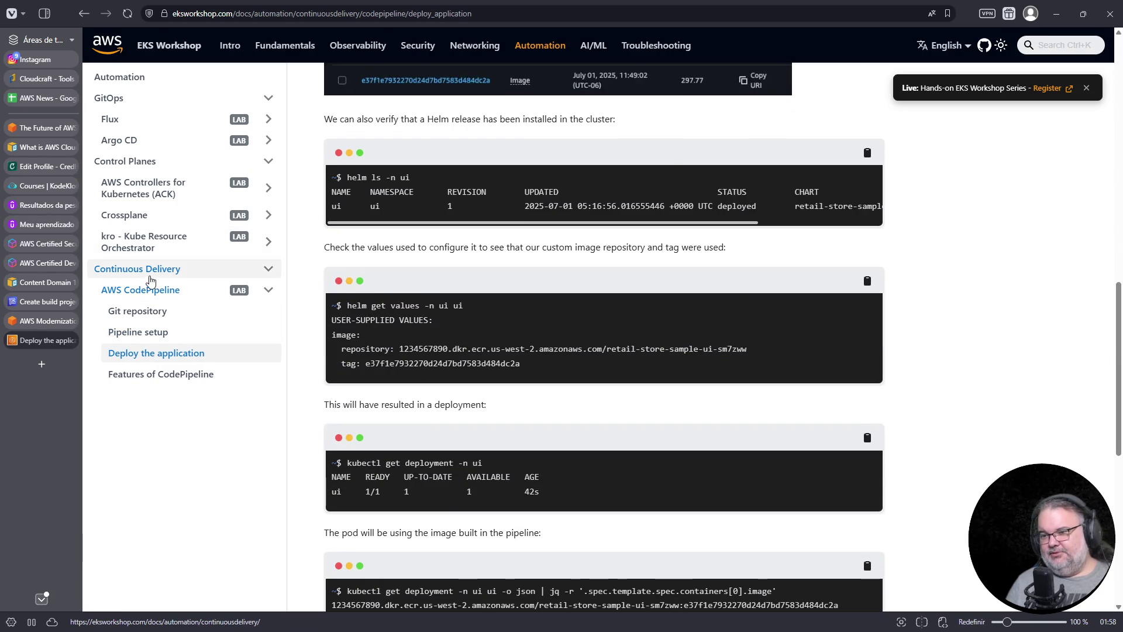
click(151, 275)
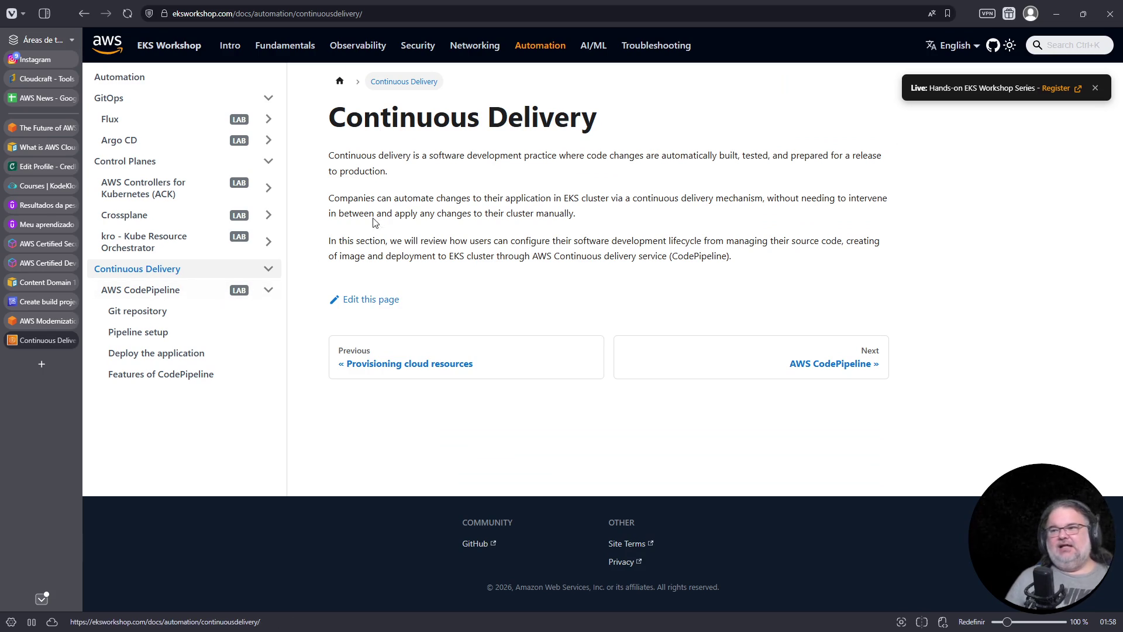
click(269, 15)
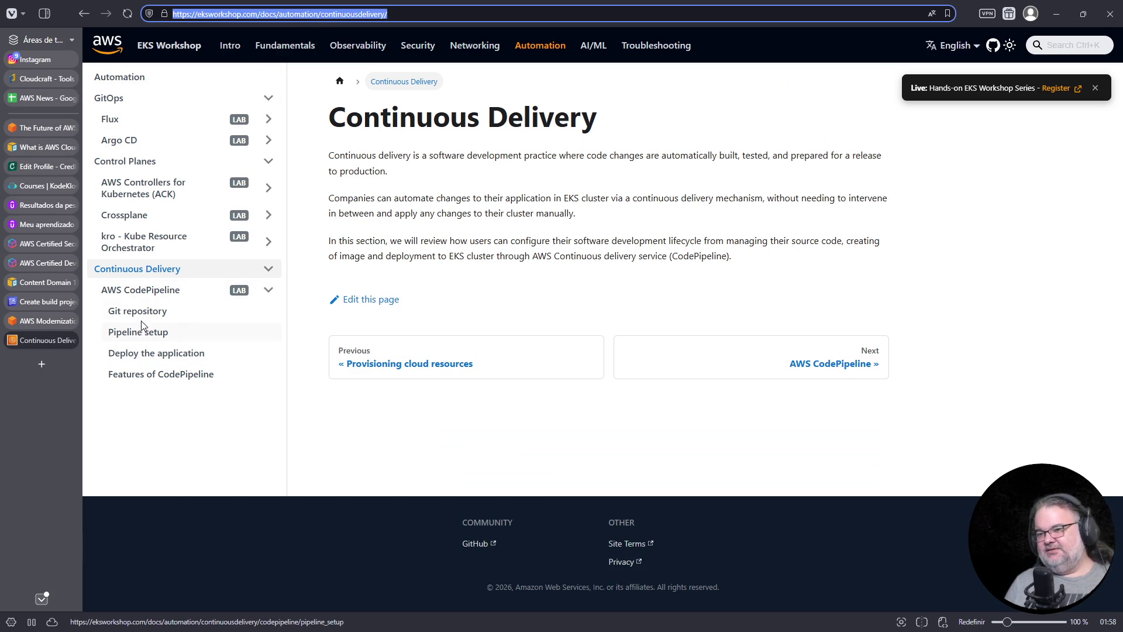
click(154, 313)
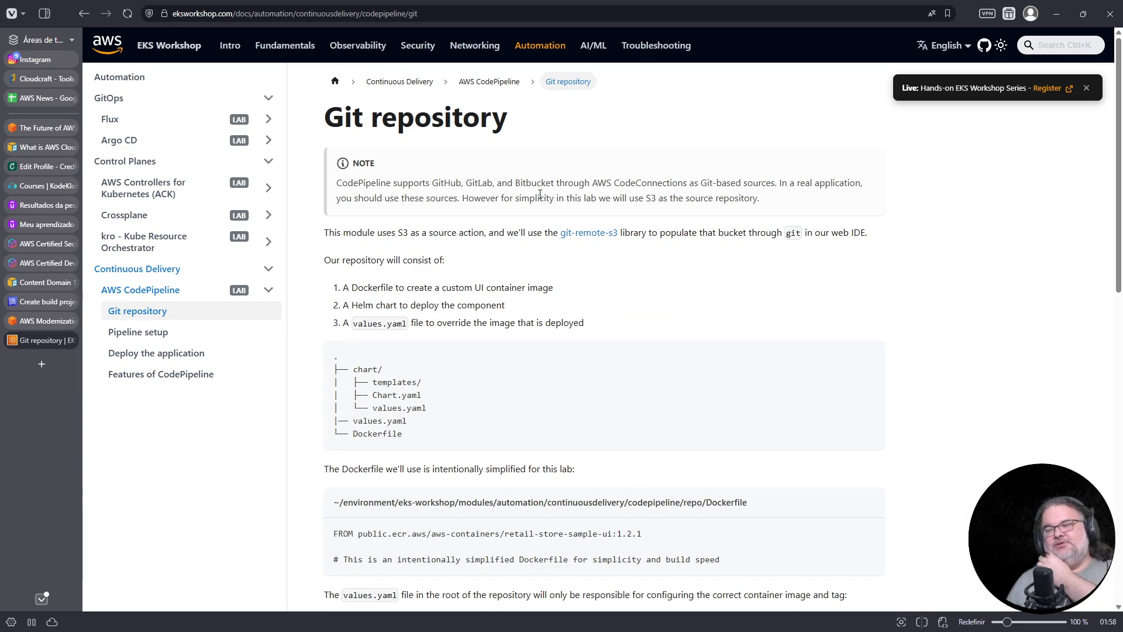
Open EKS Workshop's Pipeline setup page and scroll through it
scroll(539, 194, down, 8)
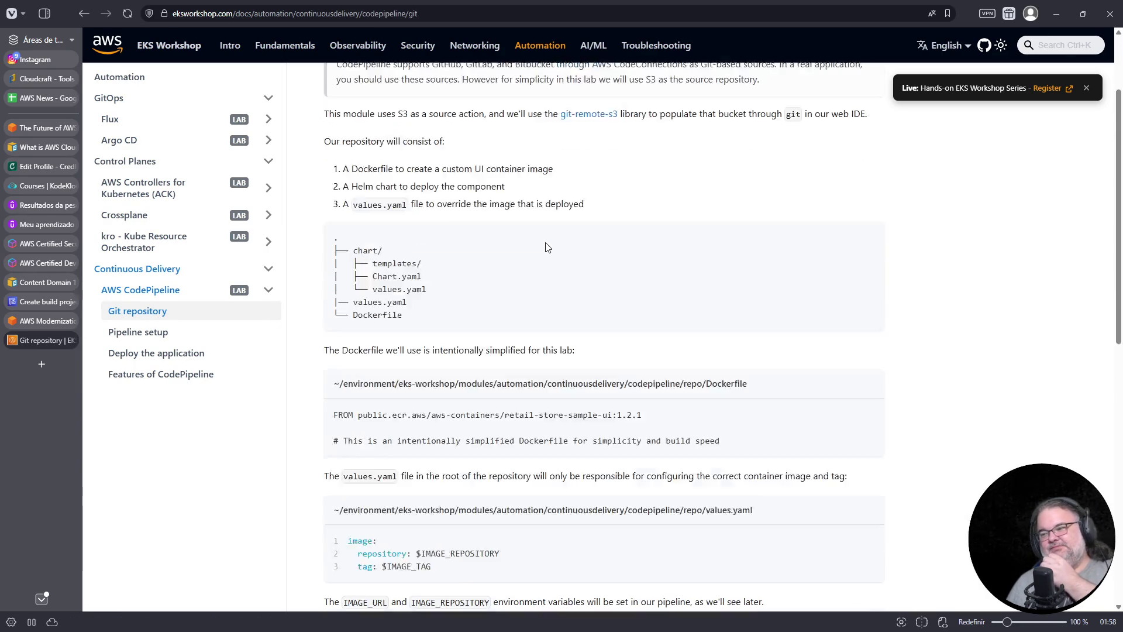
scroll(545, 246, down, 4)
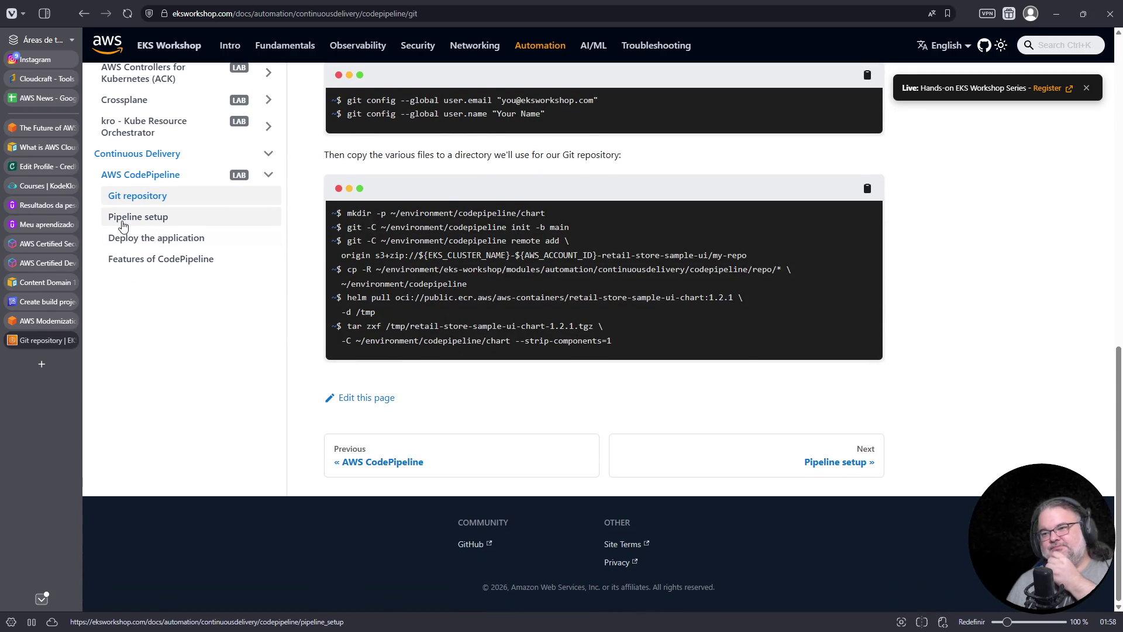
click(119, 217)
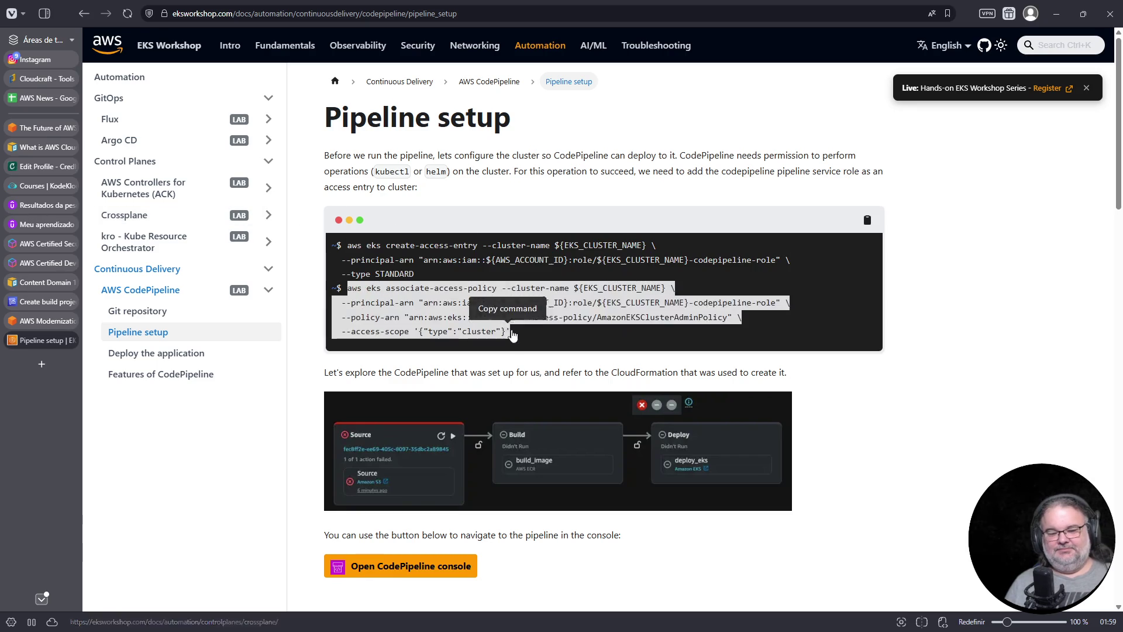
scroll(768, 363, down, 3)
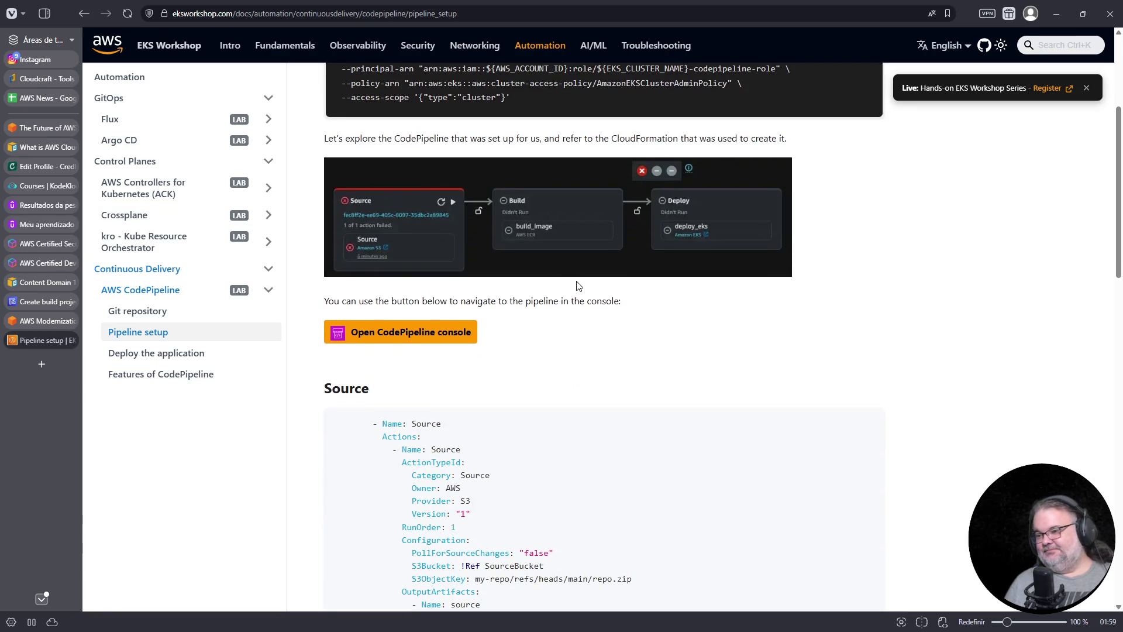
scroll(579, 285, down, 5)
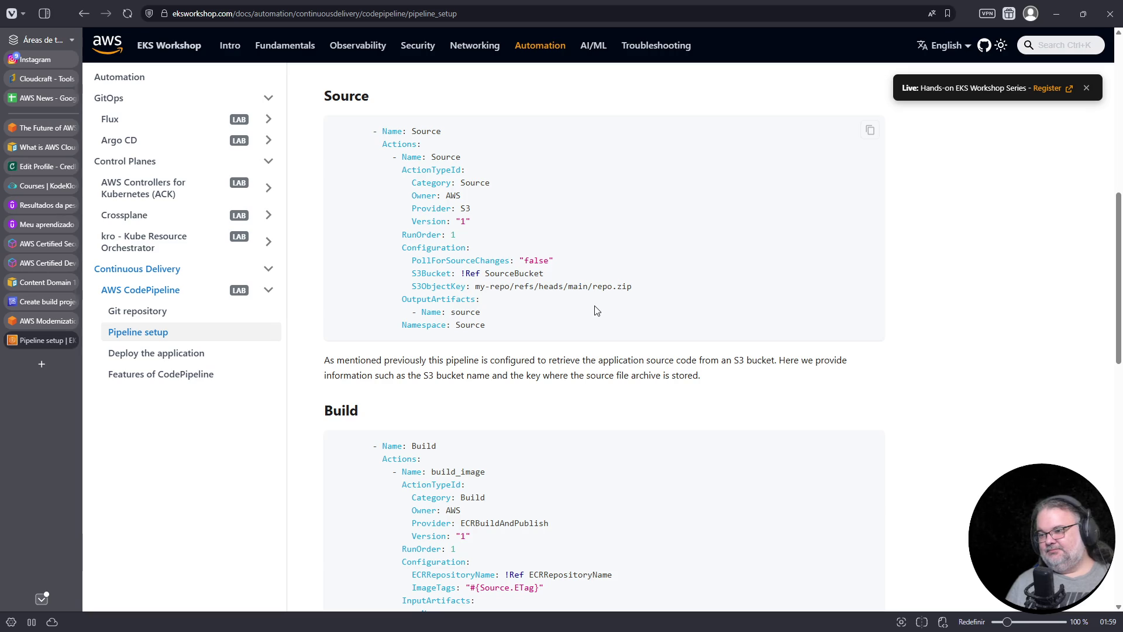
scroll(596, 310, up, 2)
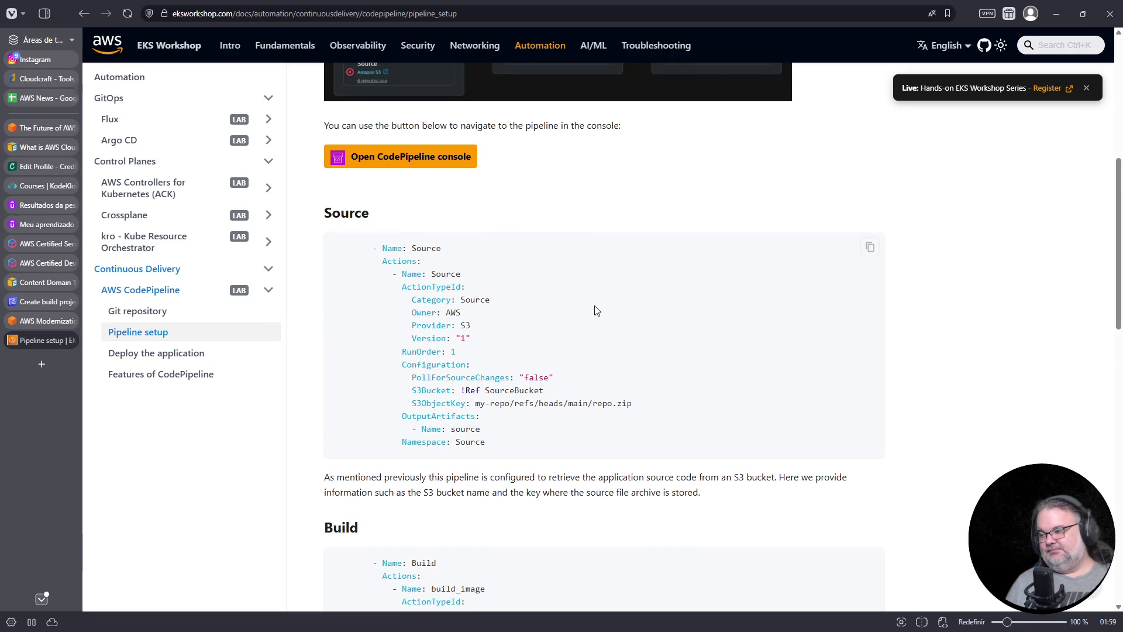
scroll(596, 310, up, 7)
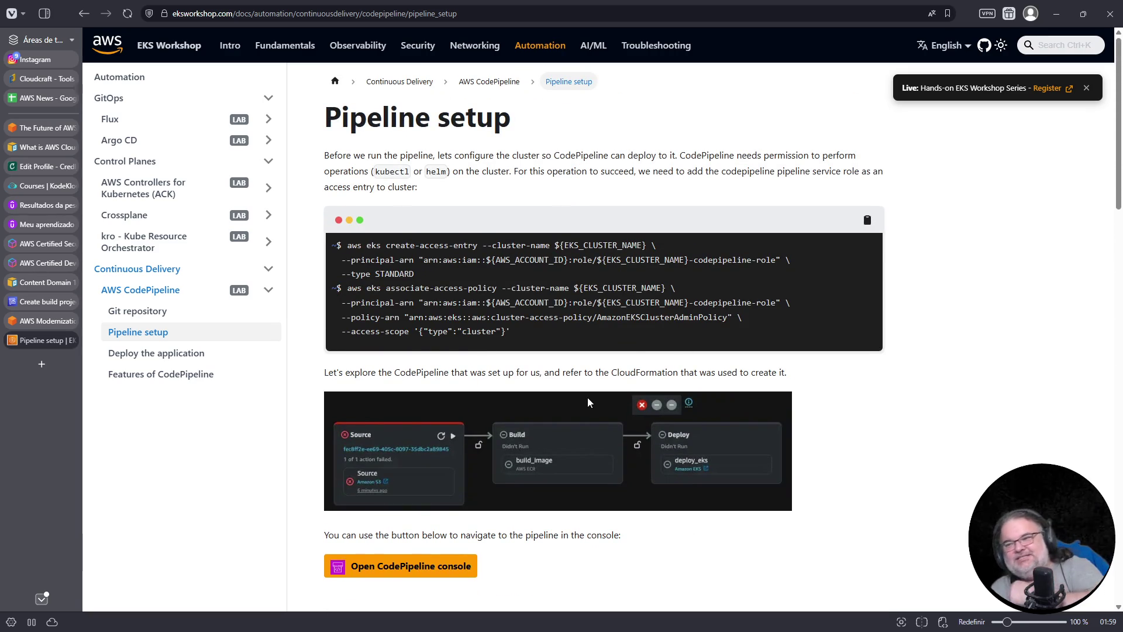
Return to the Git repository page and highlight the tar extraction command
click(137, 311)
scroll(612, 347, down, 3)
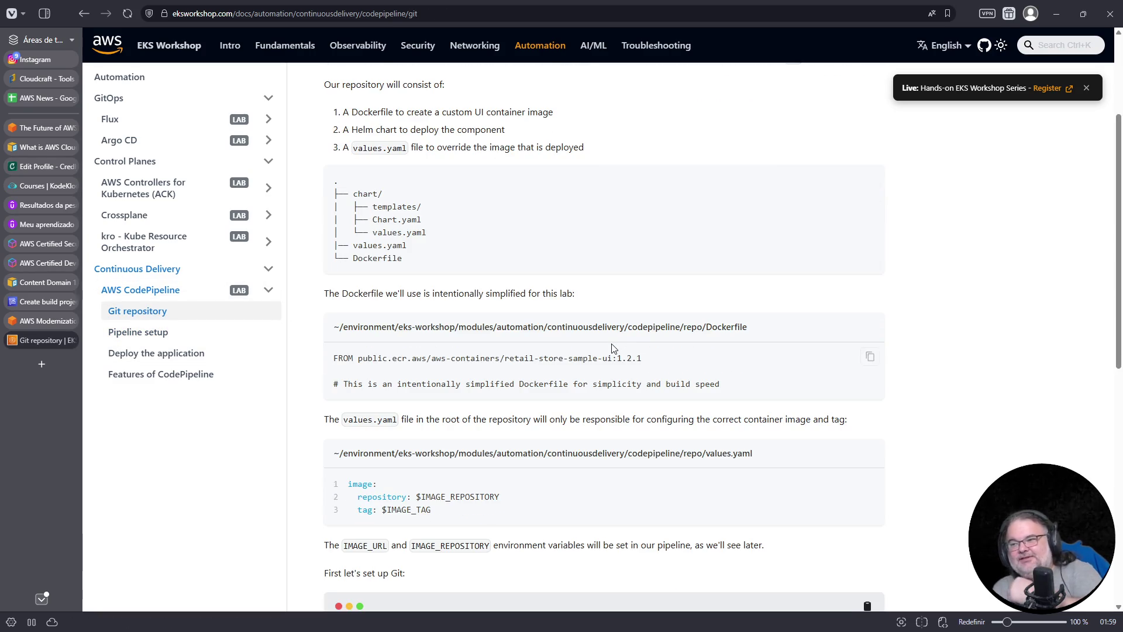
scroll(613, 345, down, 1)
scroll(612, 344, down, 8)
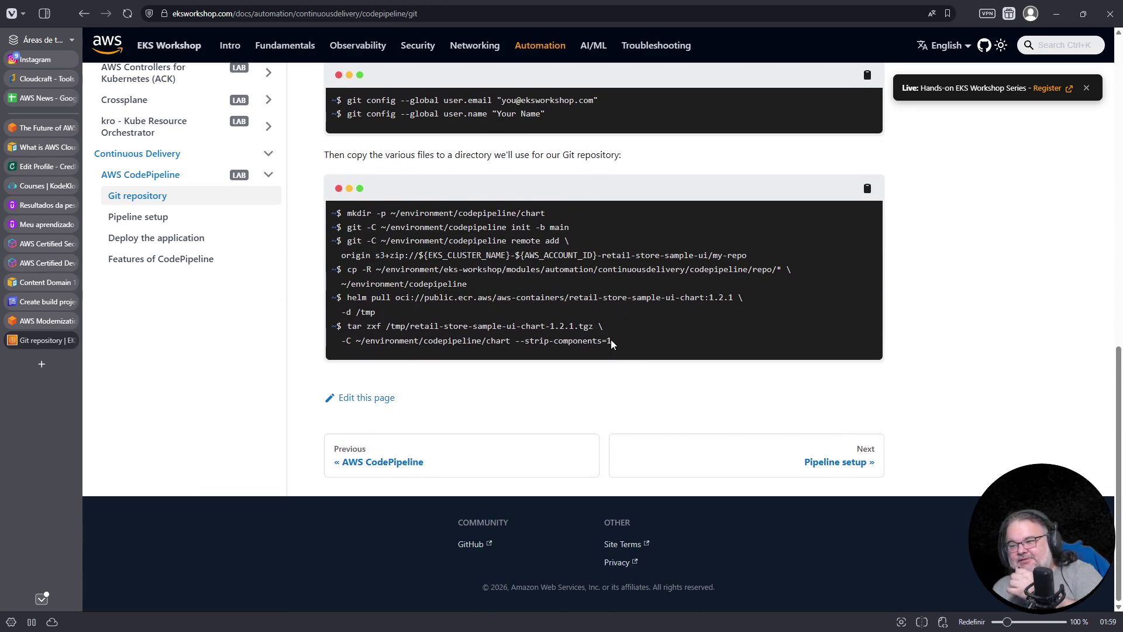
drag(610, 340, 333, 326)
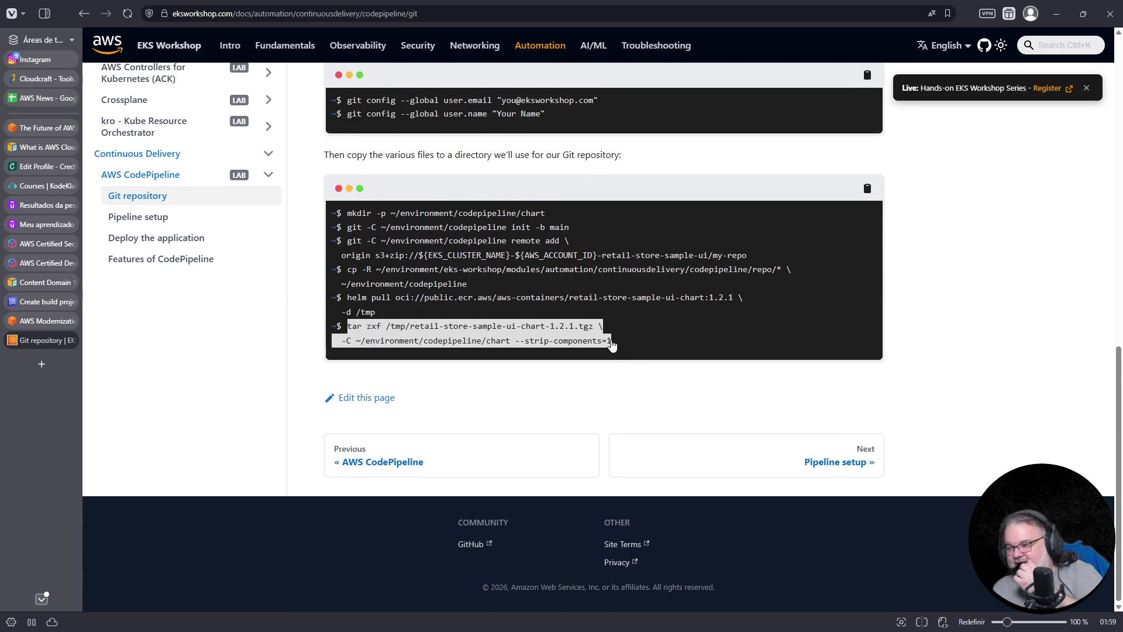
click(327, 274)
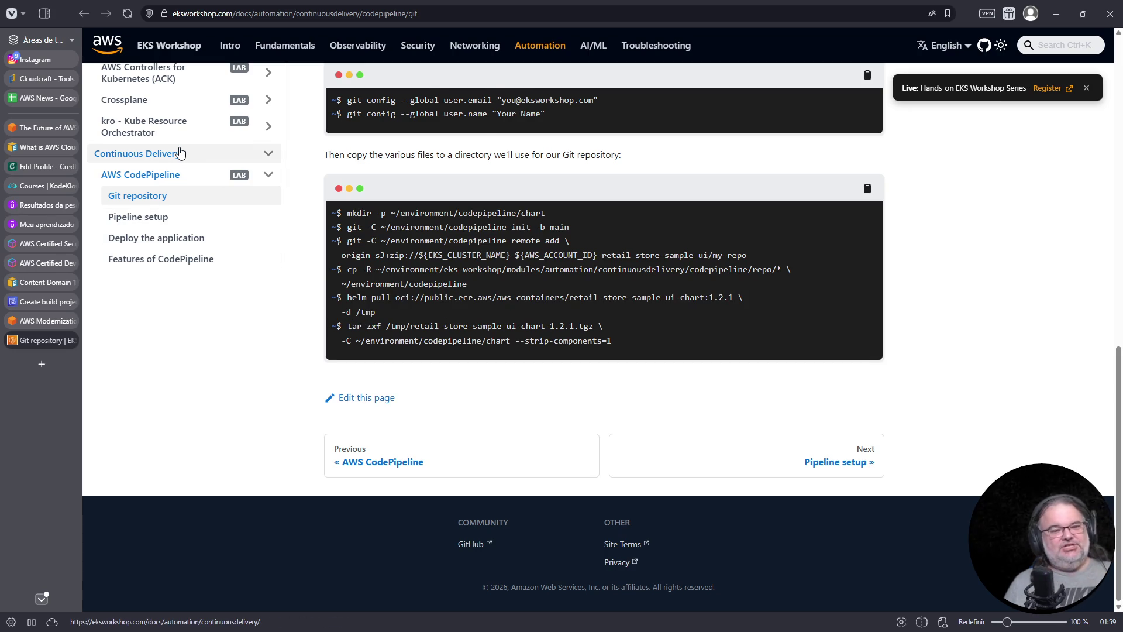
Select the page's web address, then switch to the Docker on AWS workshop page
click(397, 13)
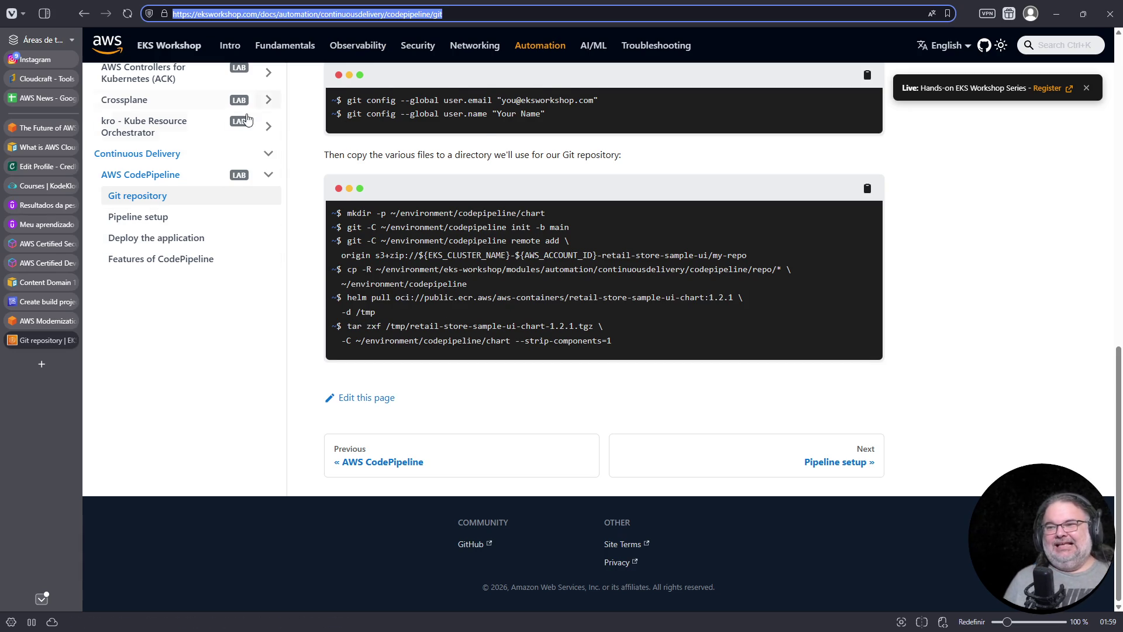
scroll(262, 115, up, 4)
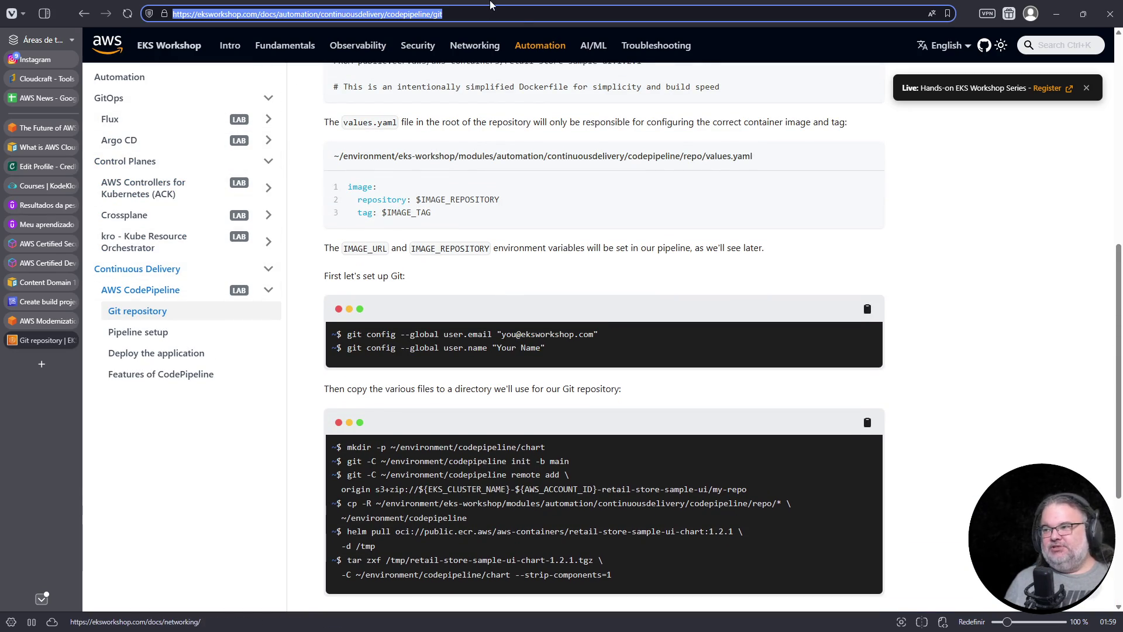
click(37, 321)
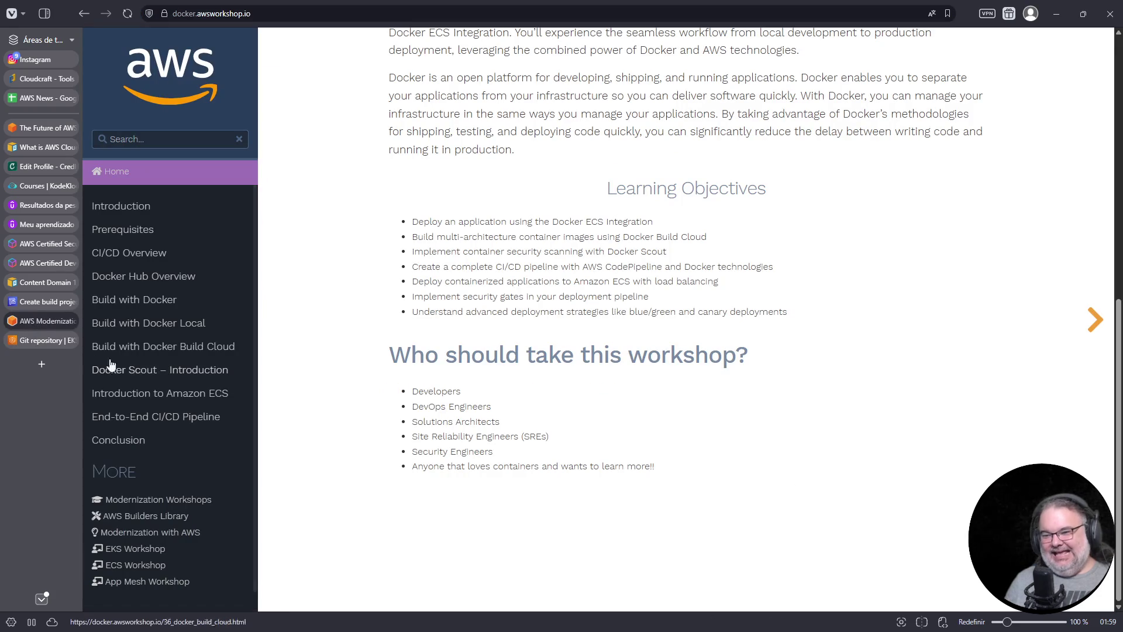
Glance back at the Git repository page, then return to the Docker workshop page
click(44, 340)
click(39, 320)
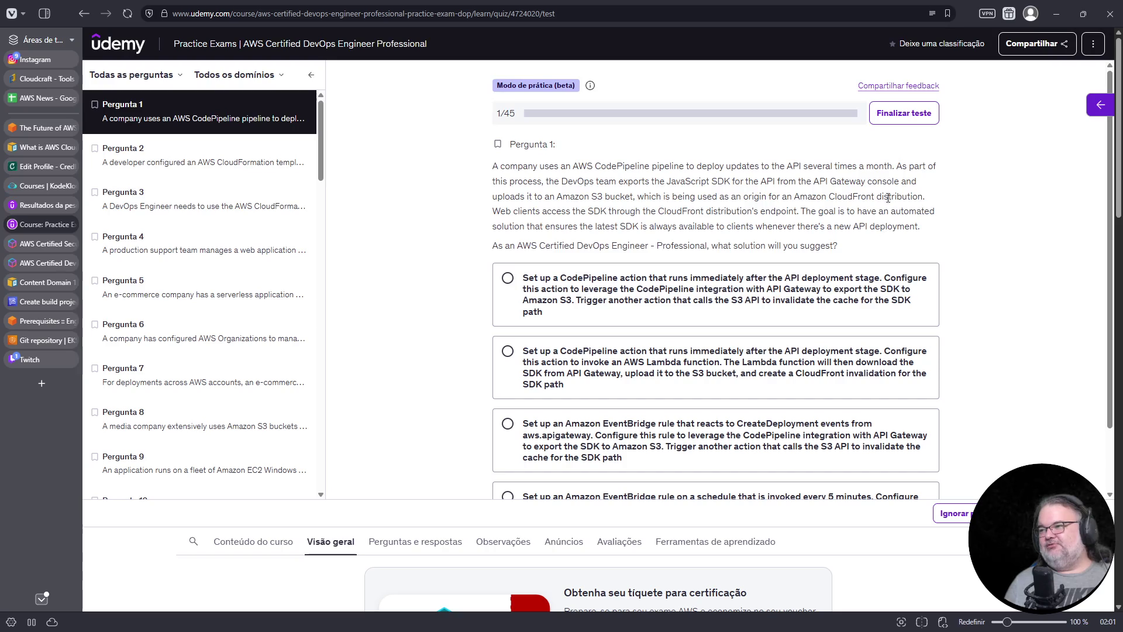
Read question 1, highlighting the sentence about web clients accessing the SDK
mouse_move(490, 212)
mouse_down()
mouse_move(702, 214)
mouse_move(684, 225)
mouse_up()
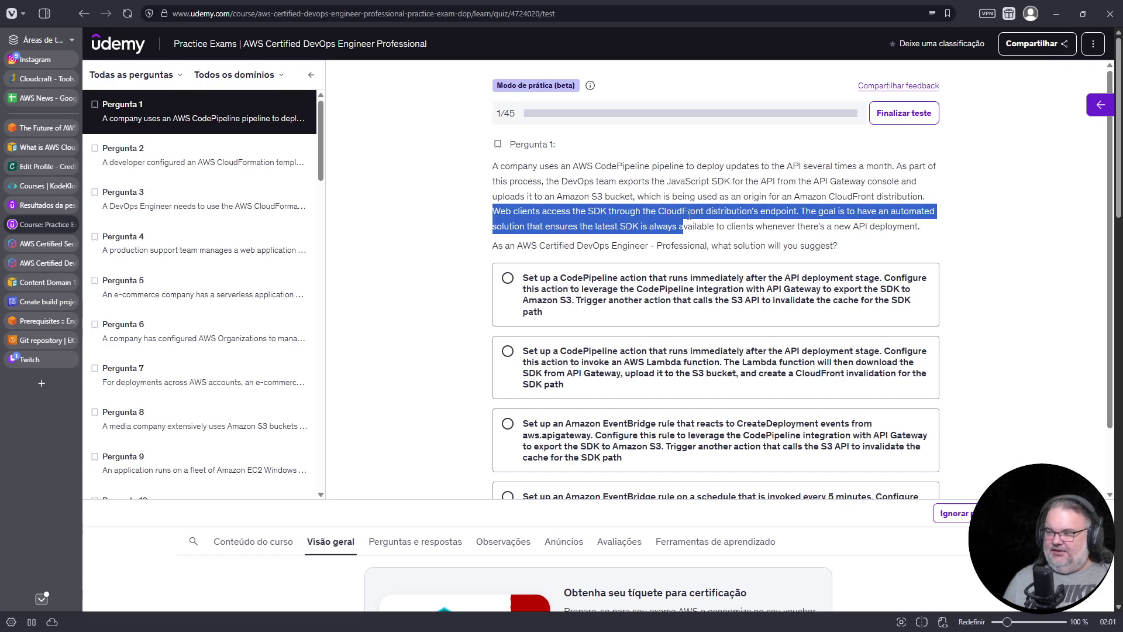
click(790, 212)
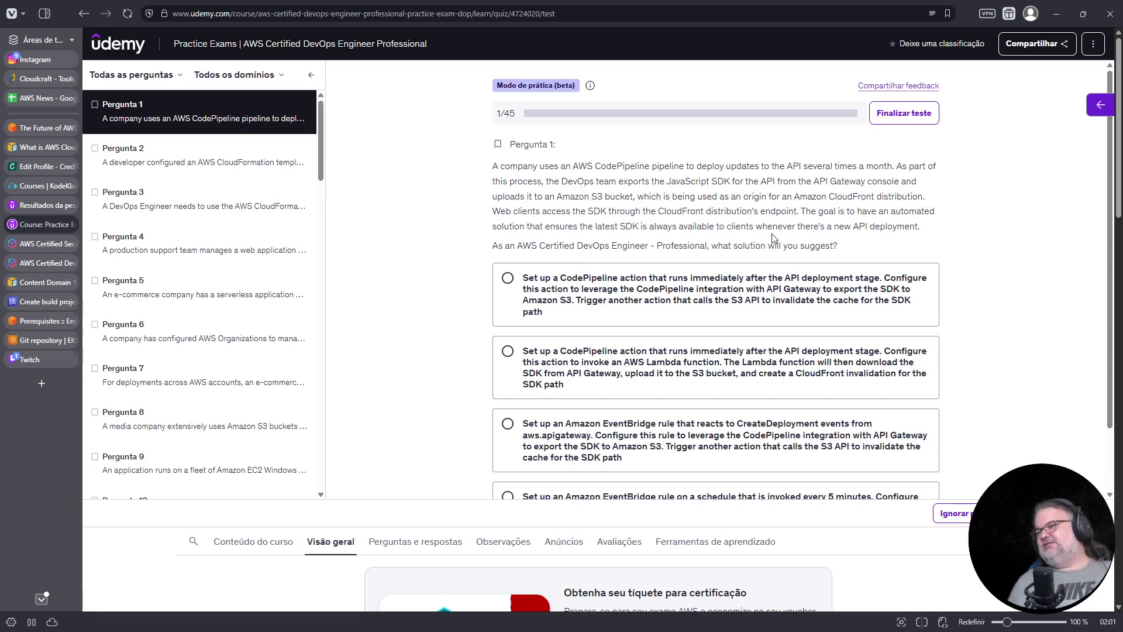
scroll(772, 237, down, 1)
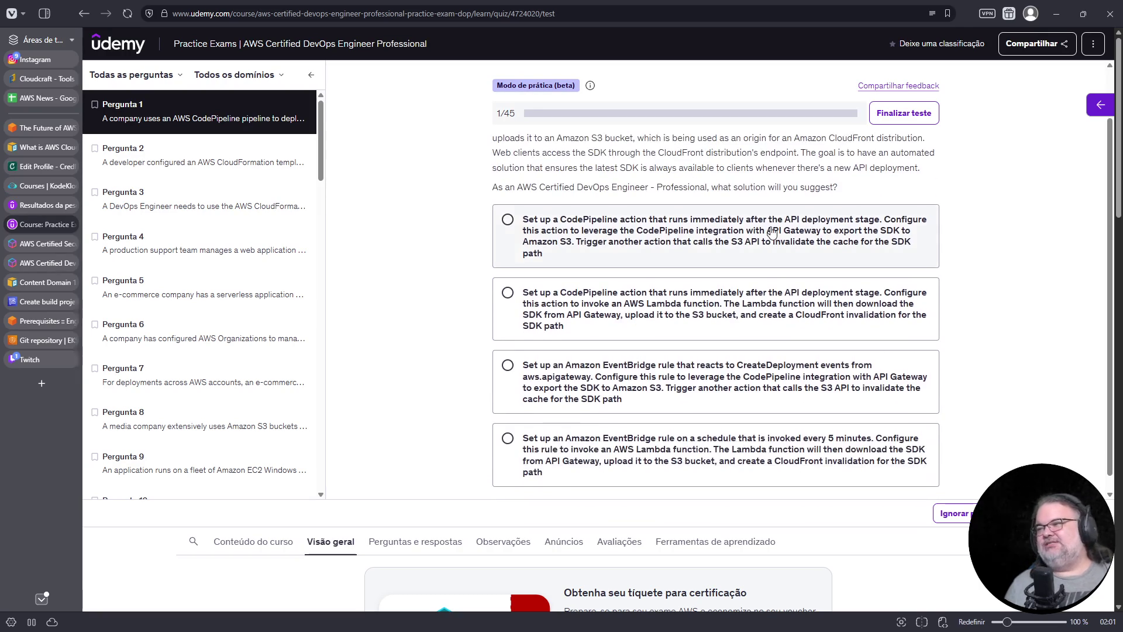
scroll(772, 237, up, 1)
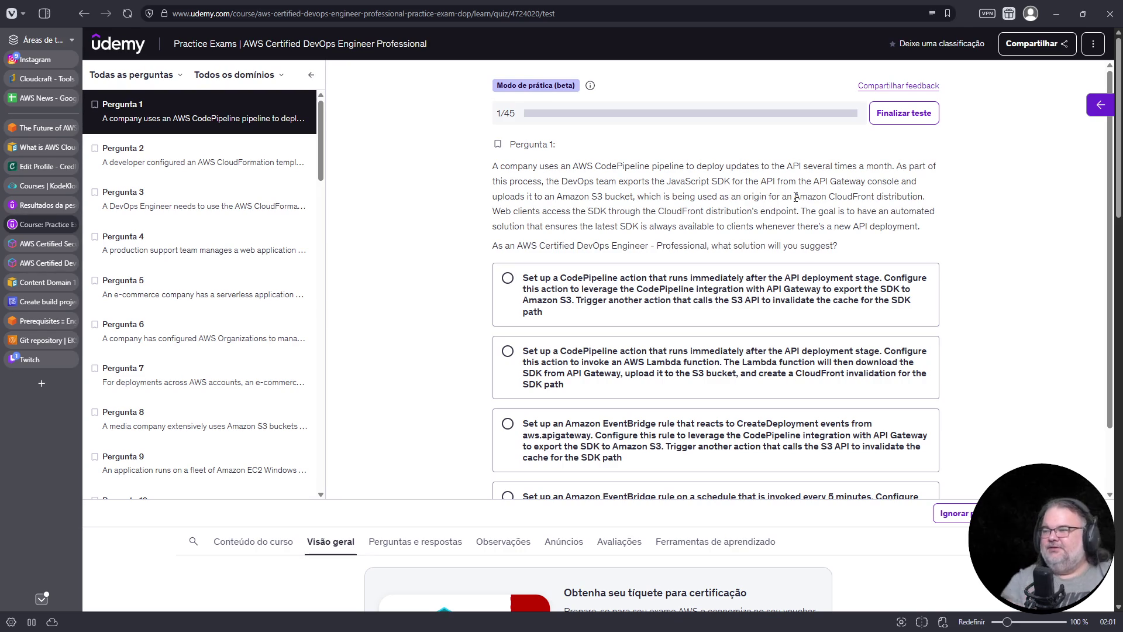
scroll(824, 177, down, 1)
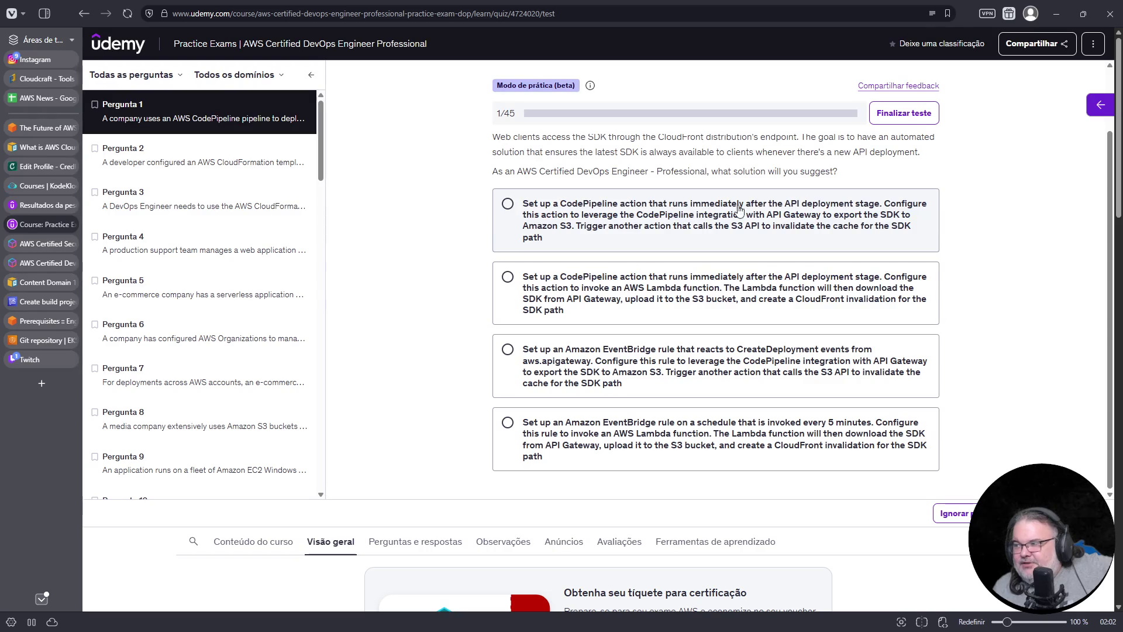
scroll(866, 225, up, 1)
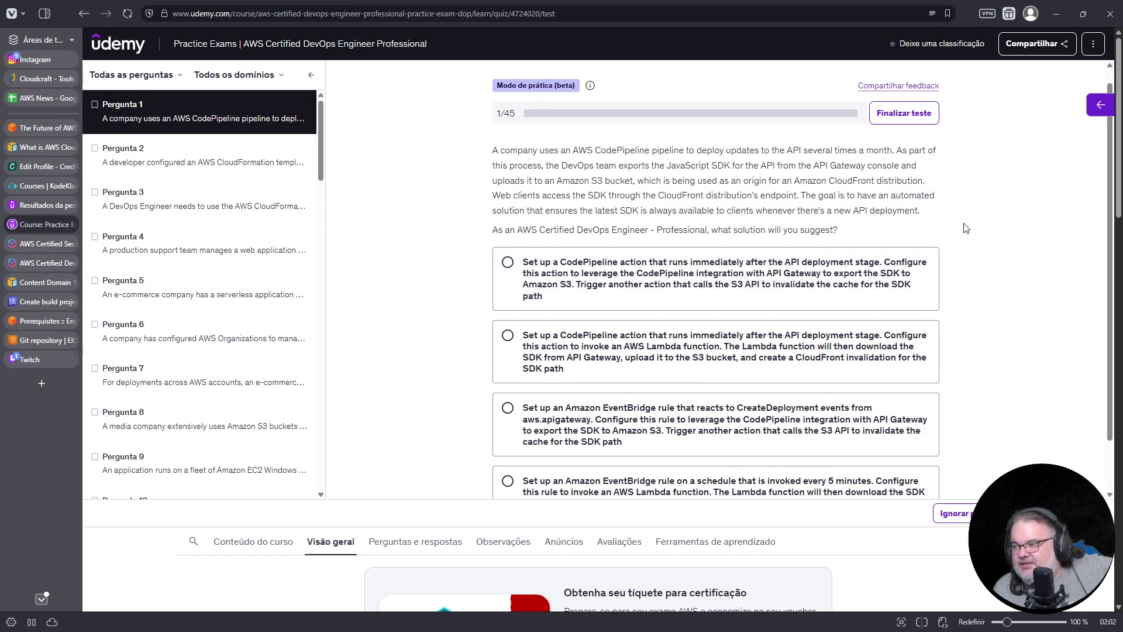
Pick the first option, then switch to the EventBridge CreateDeployment rule answer
click(855, 277)
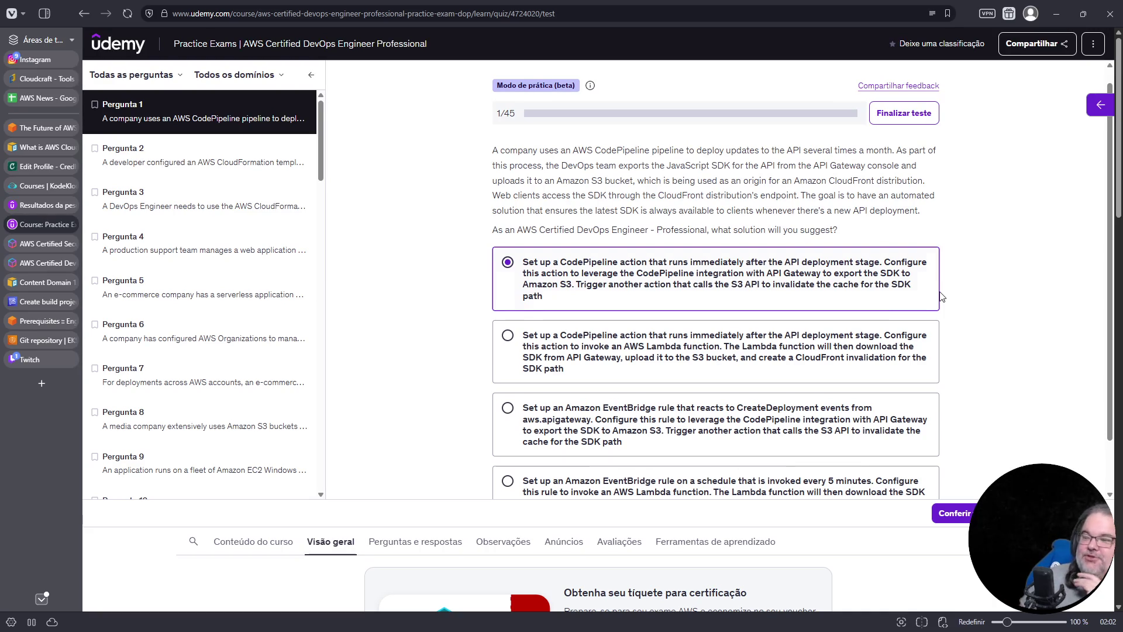
click(761, 433)
scroll(786, 384, down, 1)
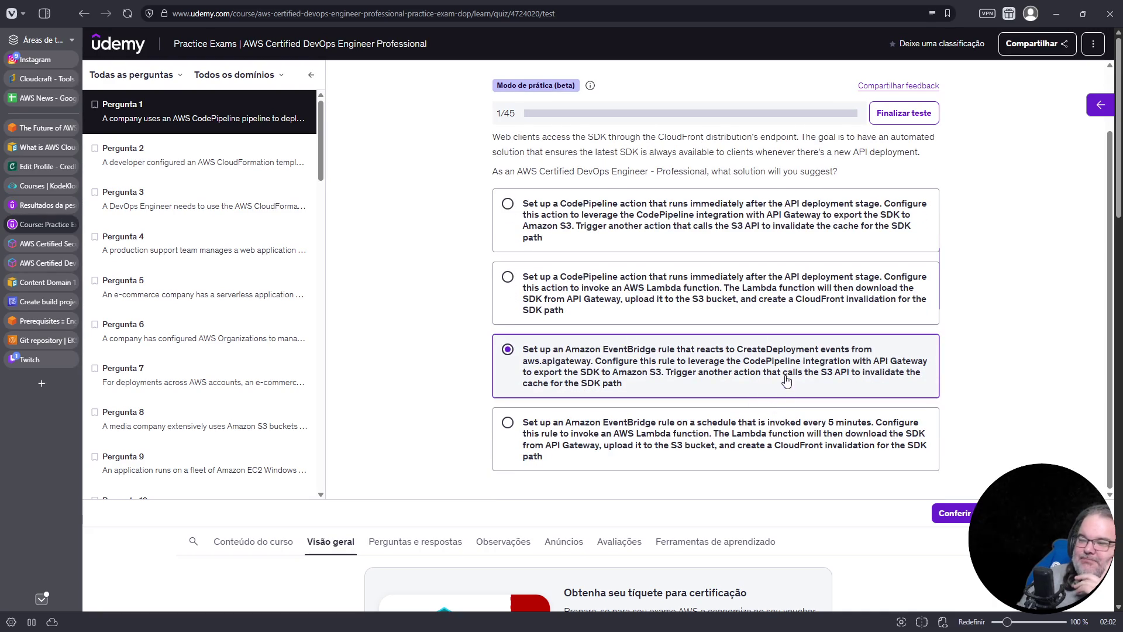
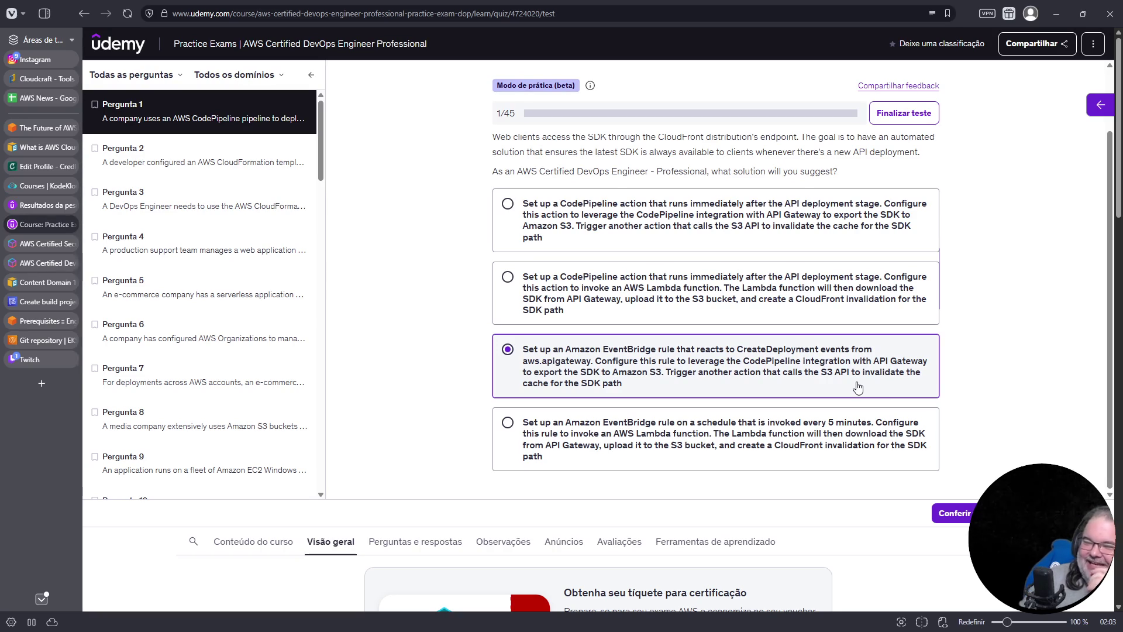
Pick the scheduled EventBridge rule answer for question 1 and submit it with 'Conferir resposta'
scroll(919, 382, down, 1)
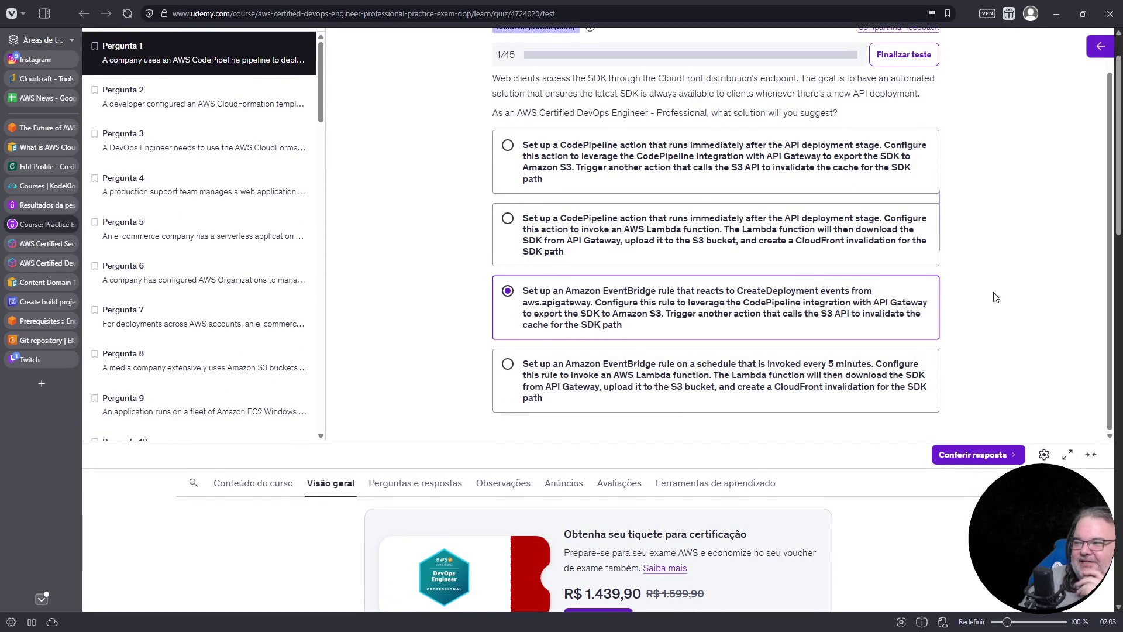
click(622, 390)
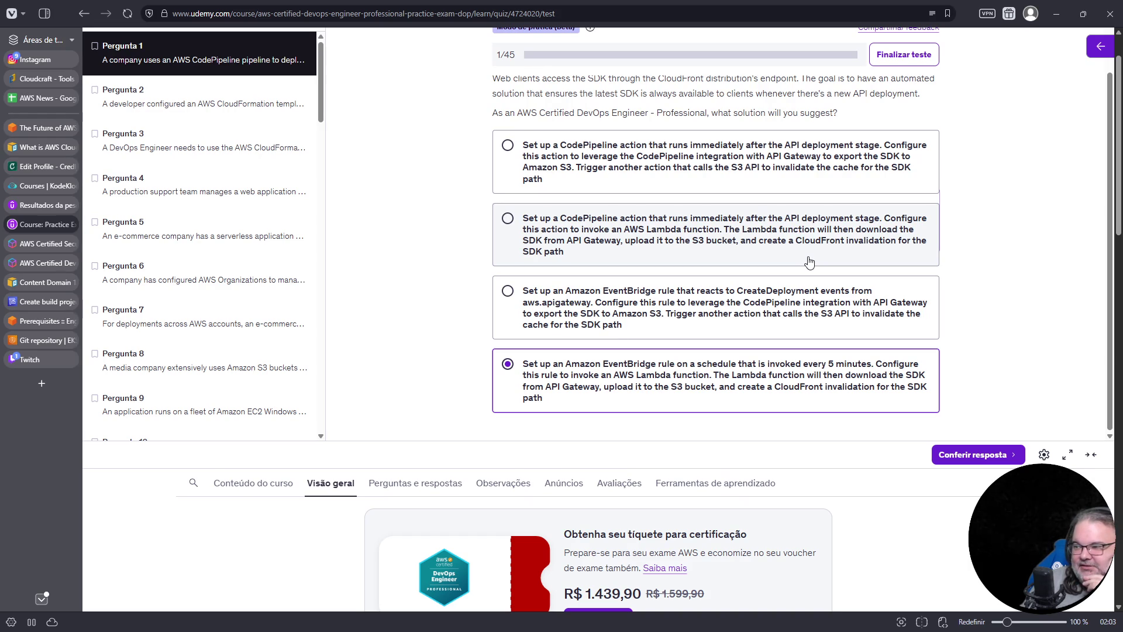
click(809, 262)
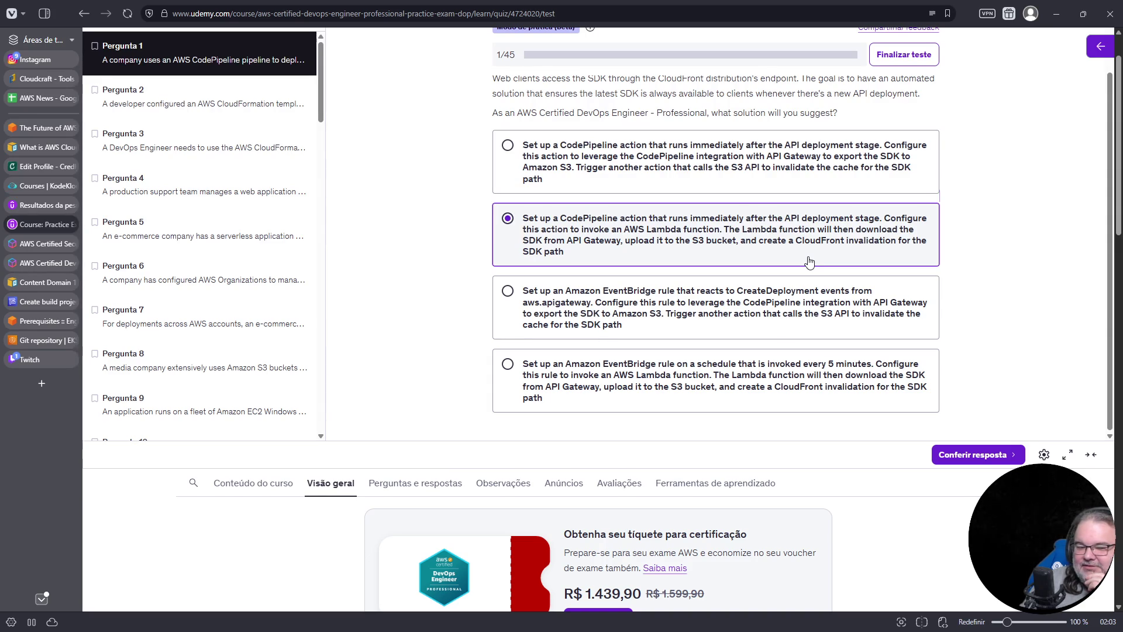
click(782, 386)
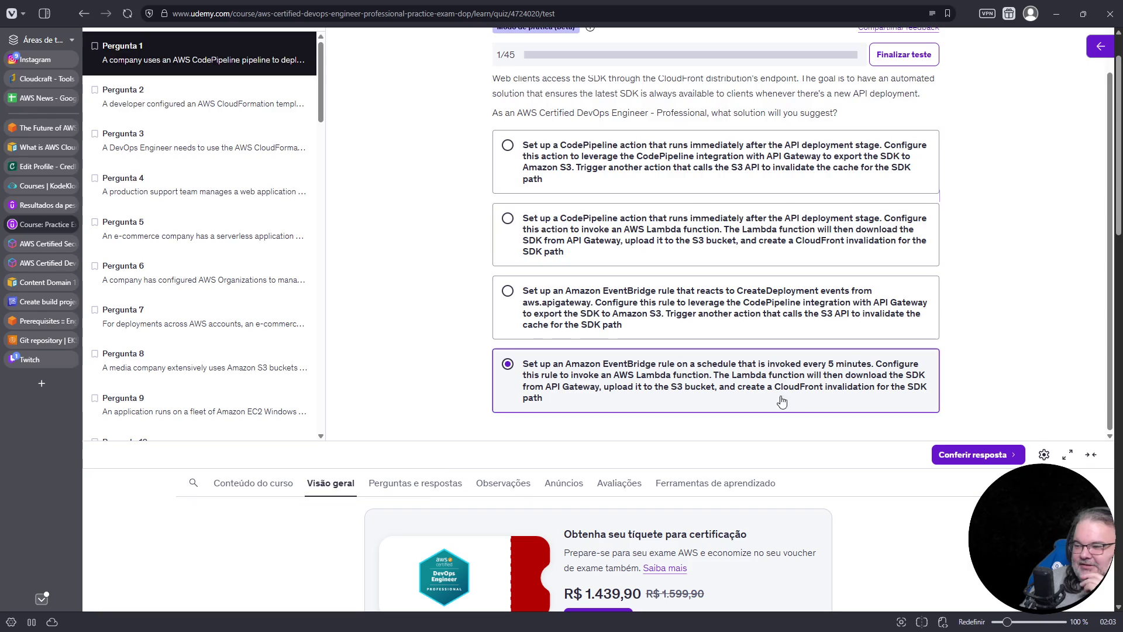
scroll(1018, 351, down, 3)
click(982, 281)
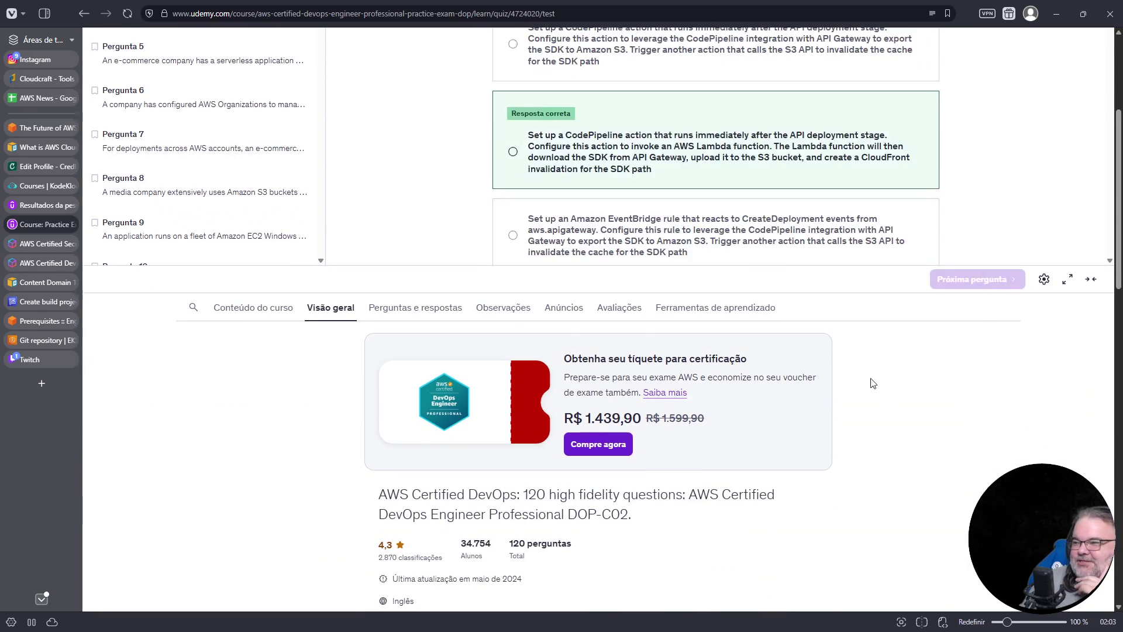
Highlight the CodePipeline action with Lambda wording in question 1's correct answer
scroll(868, 358, down, 3)
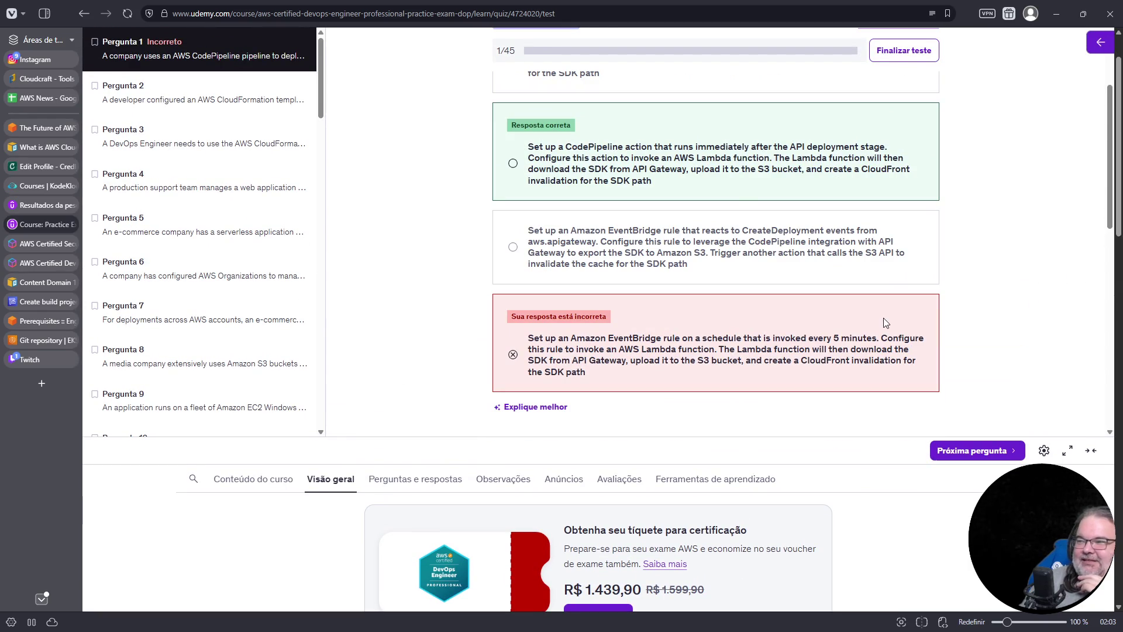
drag(563, 146, 663, 151)
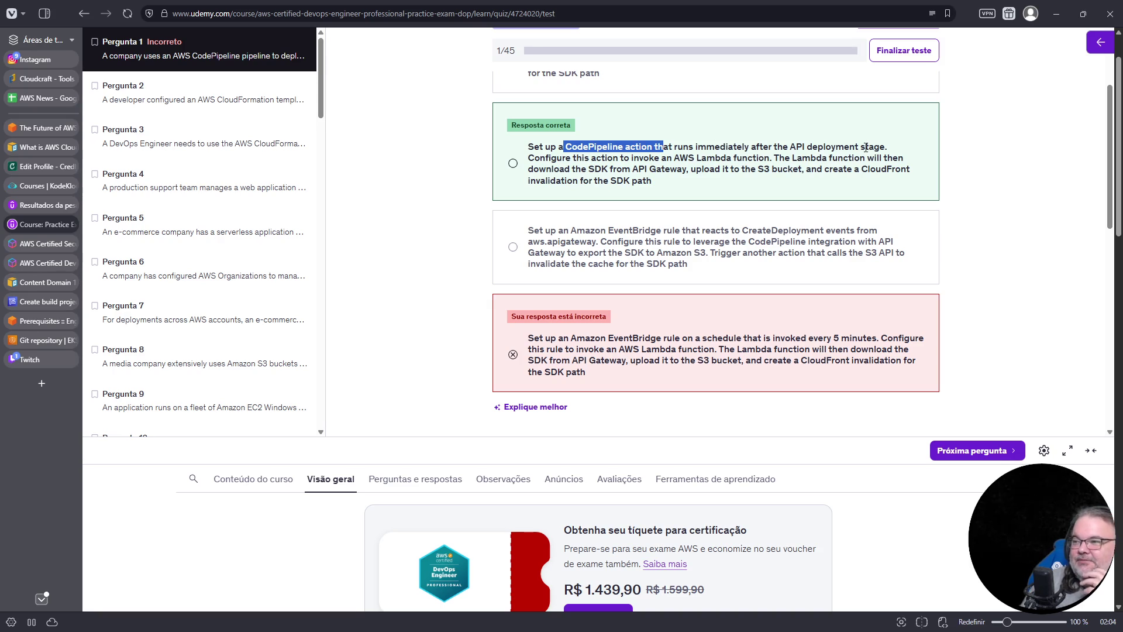
mouse_move(552, 159)
mouse_down()
mouse_move(772, 170)
mouse_move(784, 158)
mouse_move(694, 184)
mouse_move(692, 159)
mouse_up()
click(729, 178)
scroll(730, 179, down, 9)
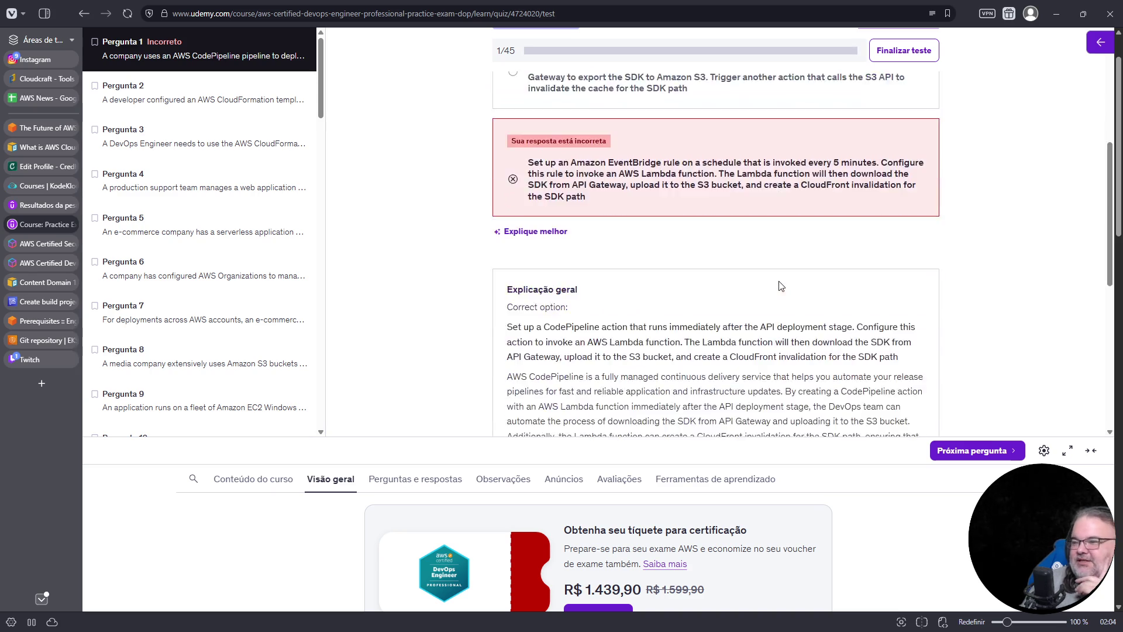
scroll(778, 281, up, 2)
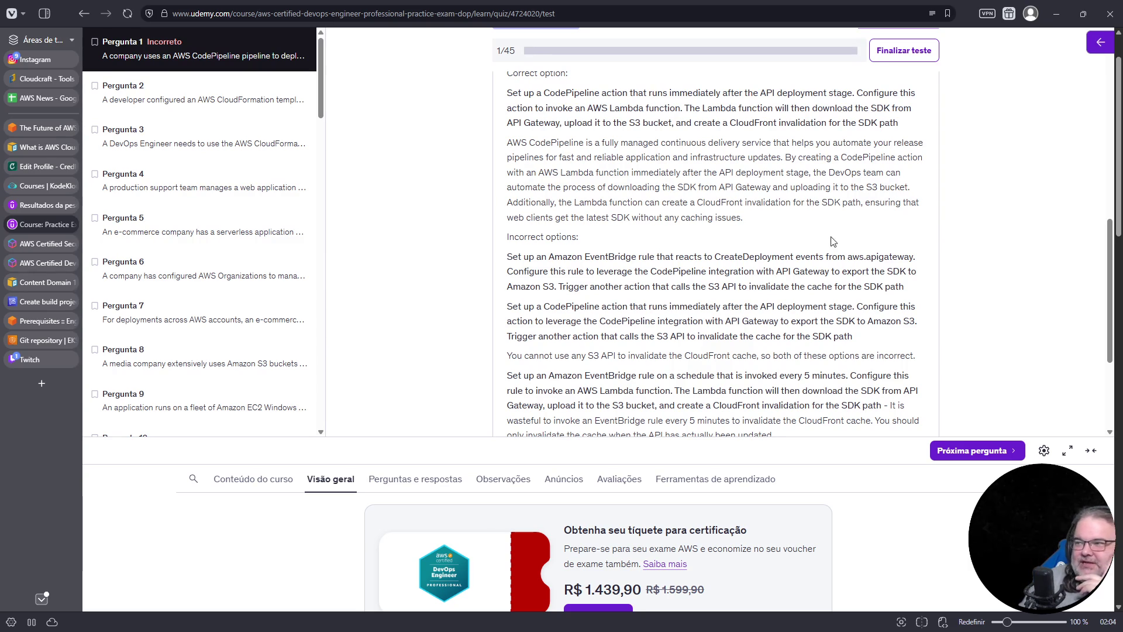
scroll(889, 221, up, 1)
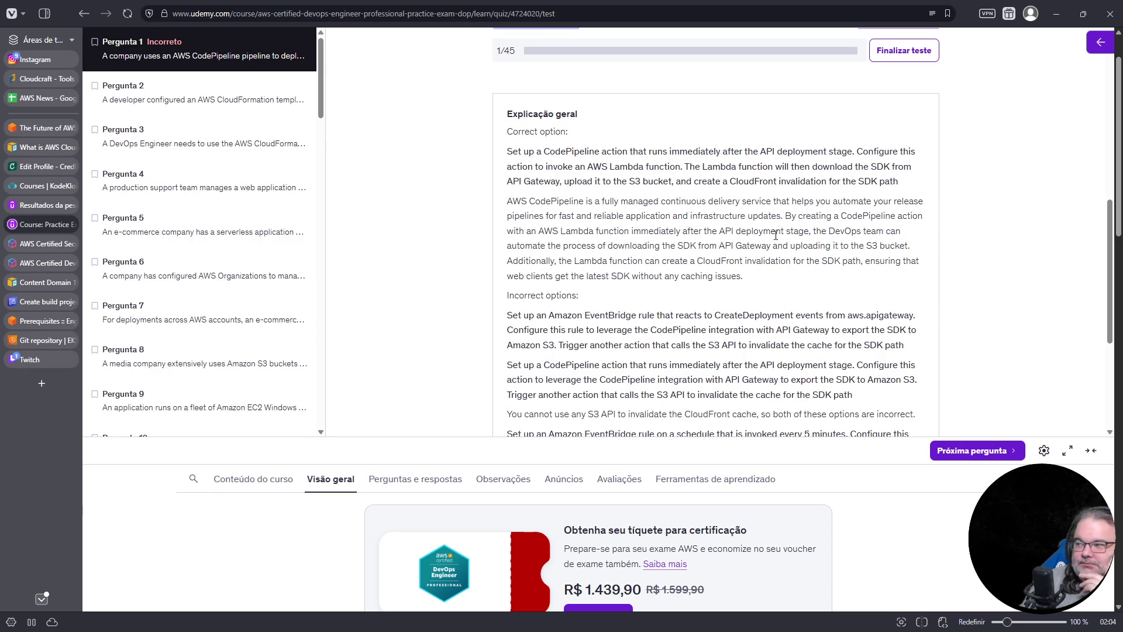
In the general explanation, highlight why the S3 API options fail and why the 5-minute schedule is wasteful
mouse_move(771, 245)
mouse_down()
mouse_move(886, 249)
mouse_move(872, 276)
mouse_up()
scroll(872, 273, down, 3)
scroll(872, 273, down, 1)
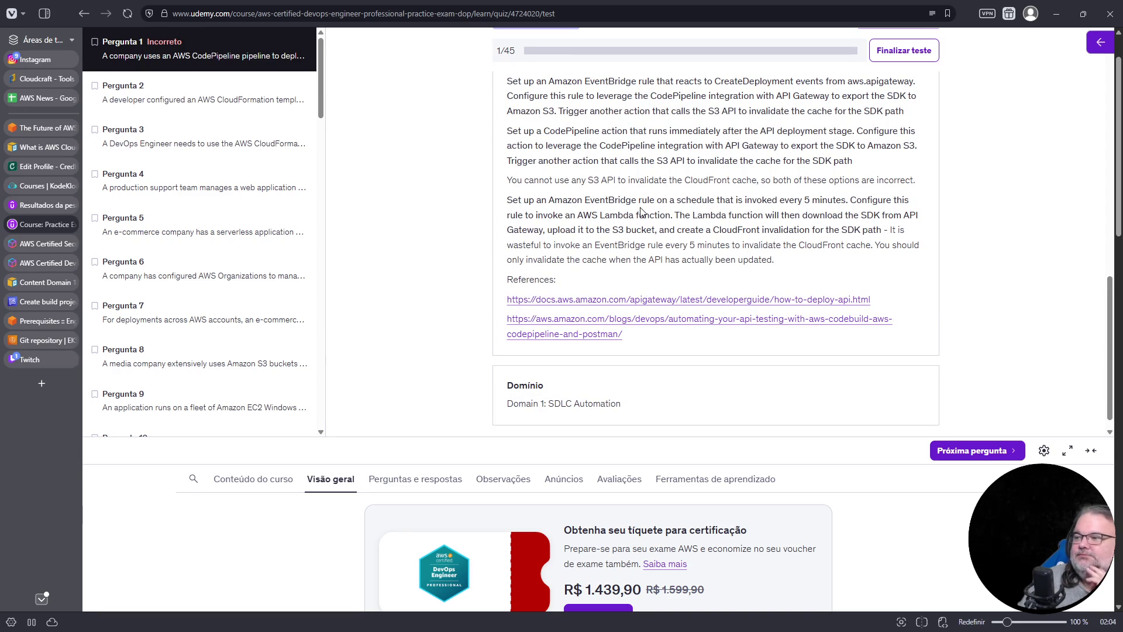
drag(587, 179, 925, 189)
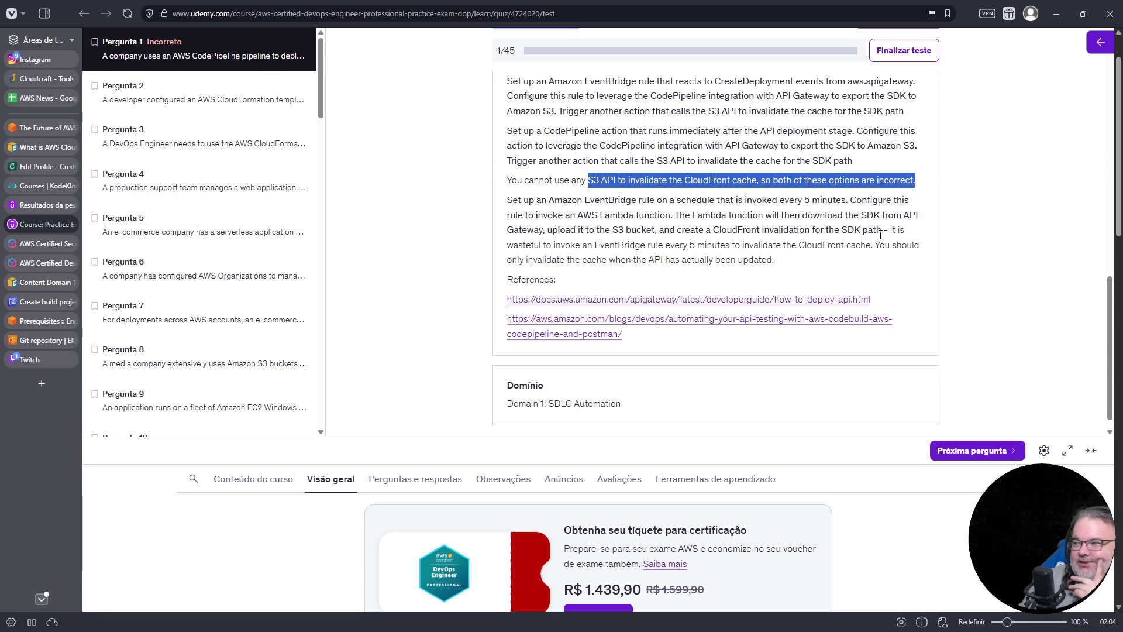
mouse_move(513, 244)
mouse_down()
mouse_move(653, 243)
mouse_move(678, 259)
mouse_move(726, 244)
mouse_up()
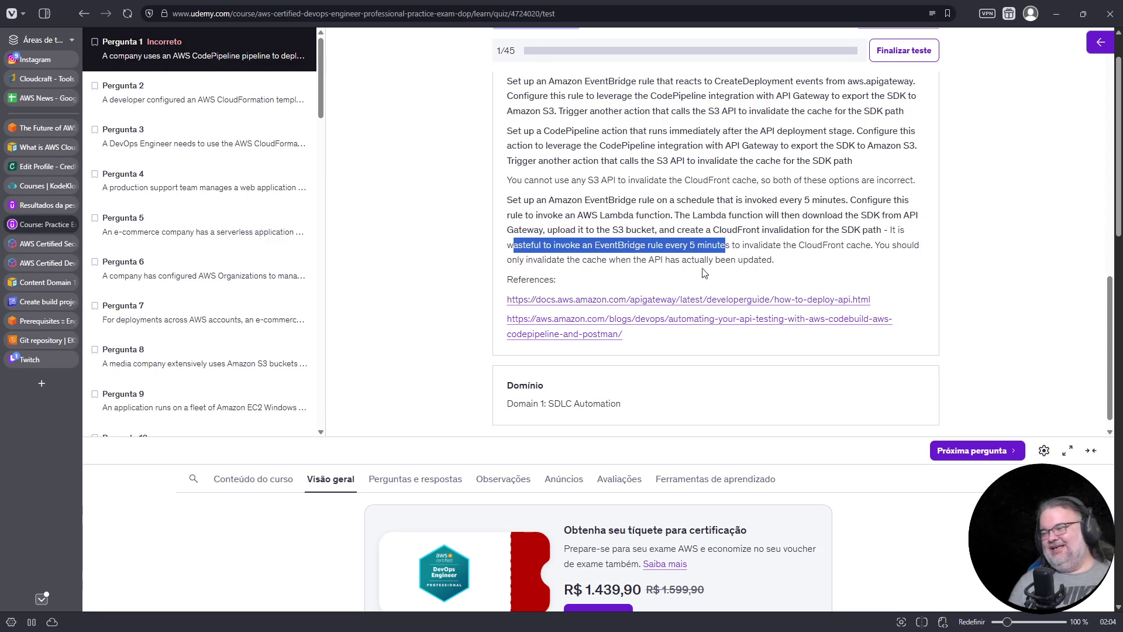
Scroll back up to question 1's full text, then open a new blank browser tab
scroll(705, 263, up, 10)
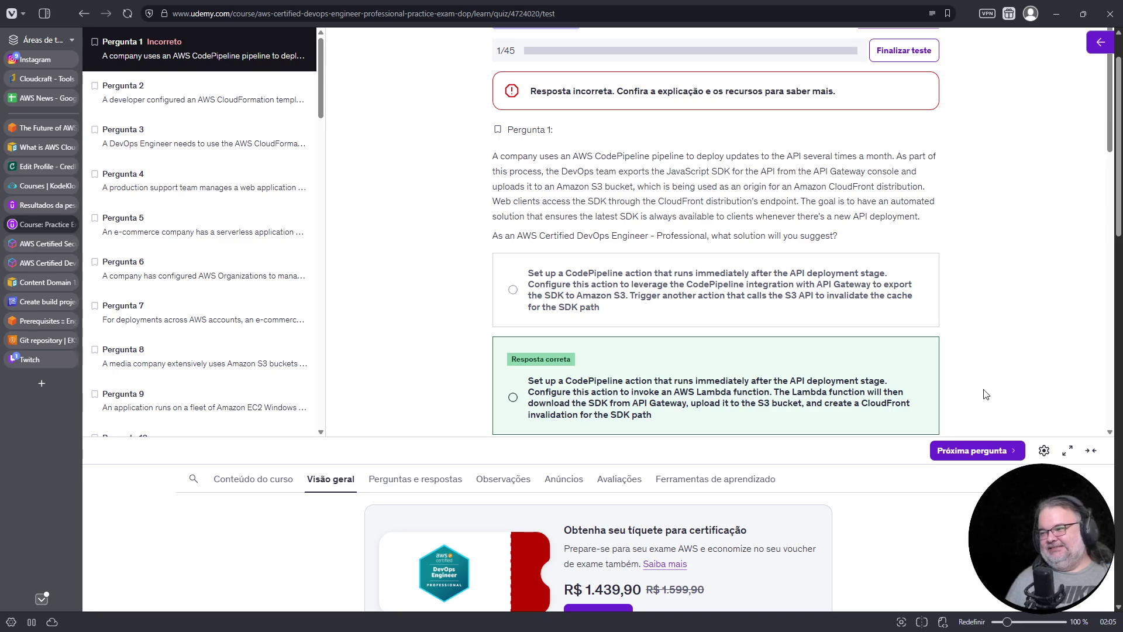
scroll(975, 345, down, 2)
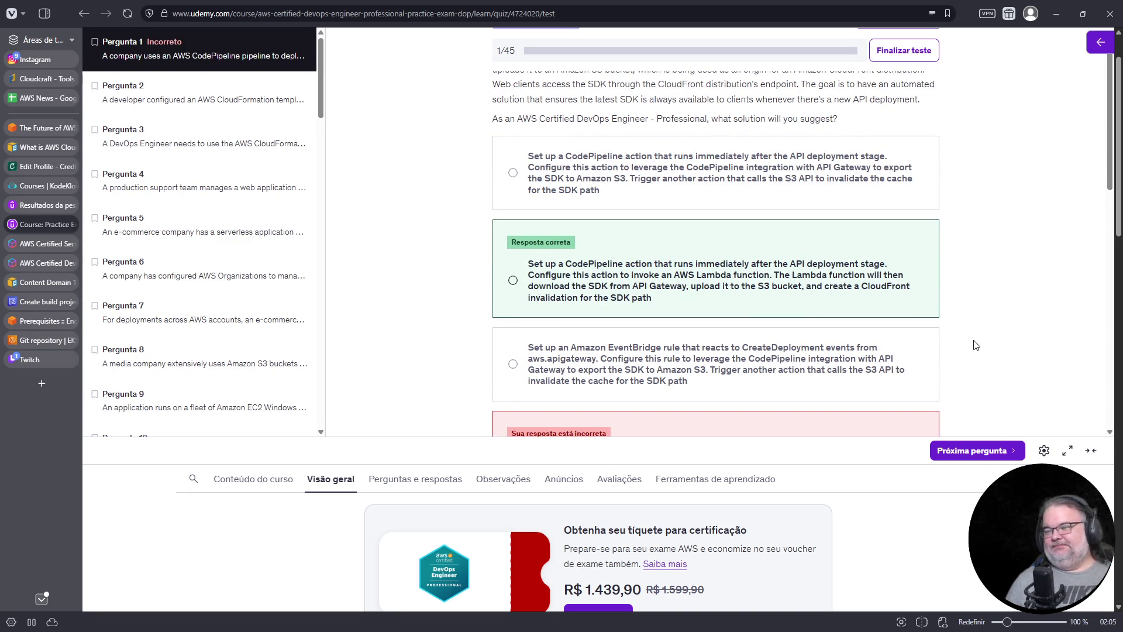
scroll(849, 288, up, 2)
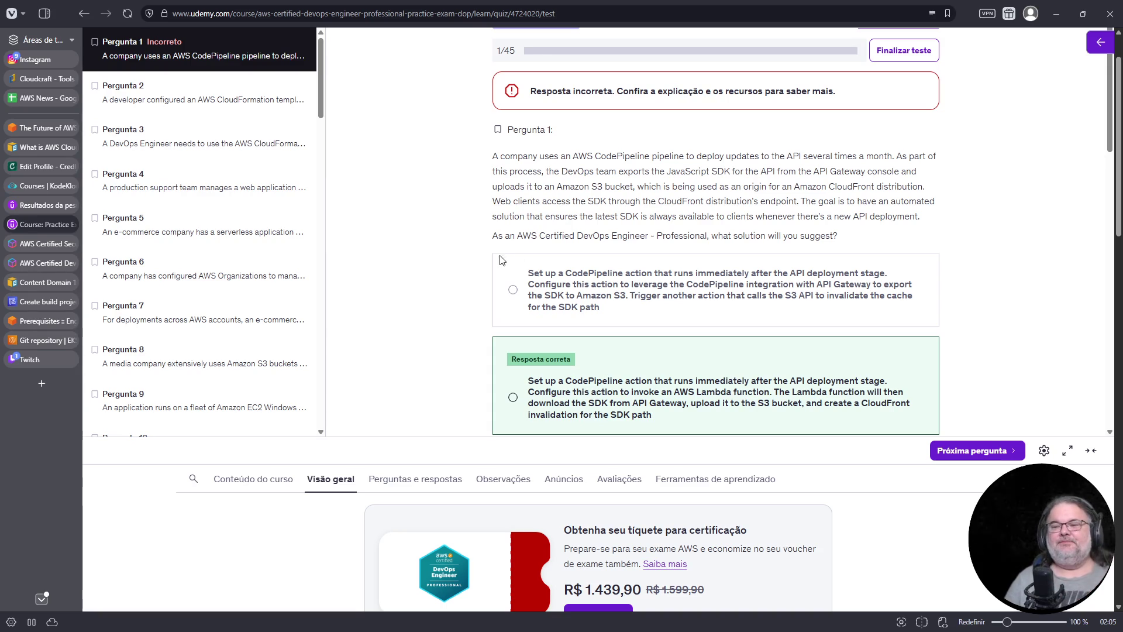
mouse_move(47, 367)
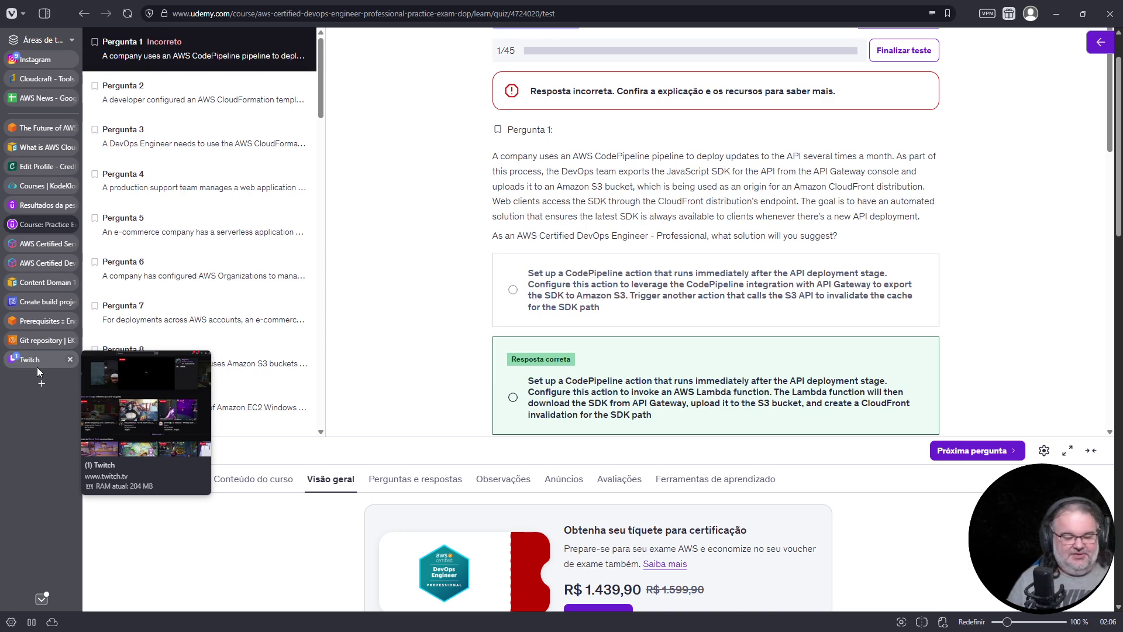
click(41, 383)
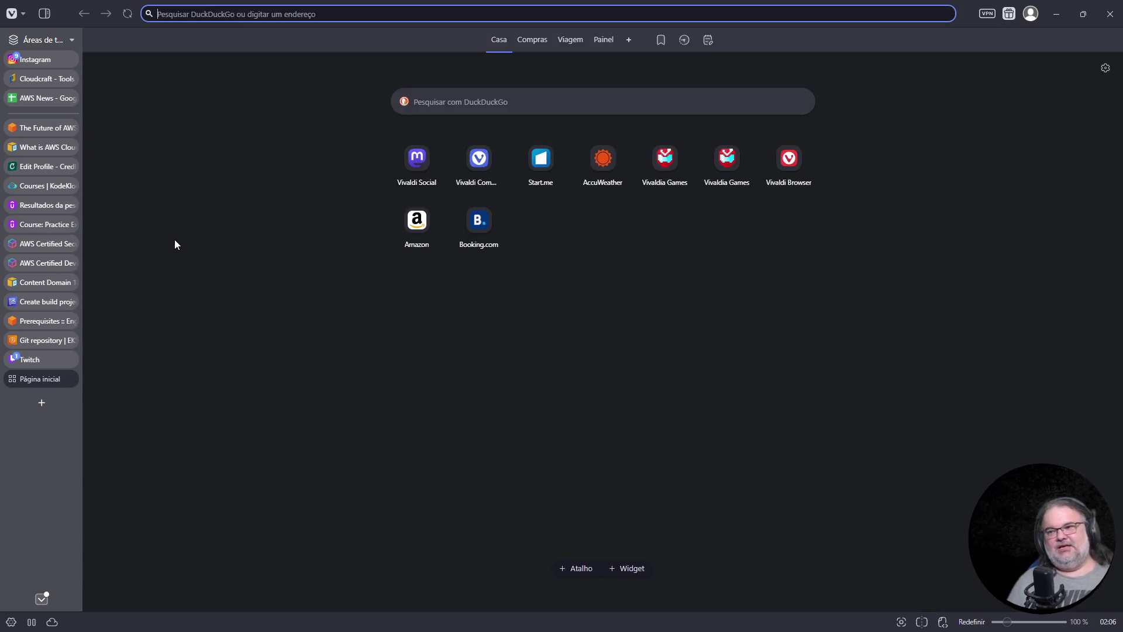
Search 'codecommit integration doc' and open the AWS 'Product and service integrations with AWS CodeCommit' page
text(codecommit )
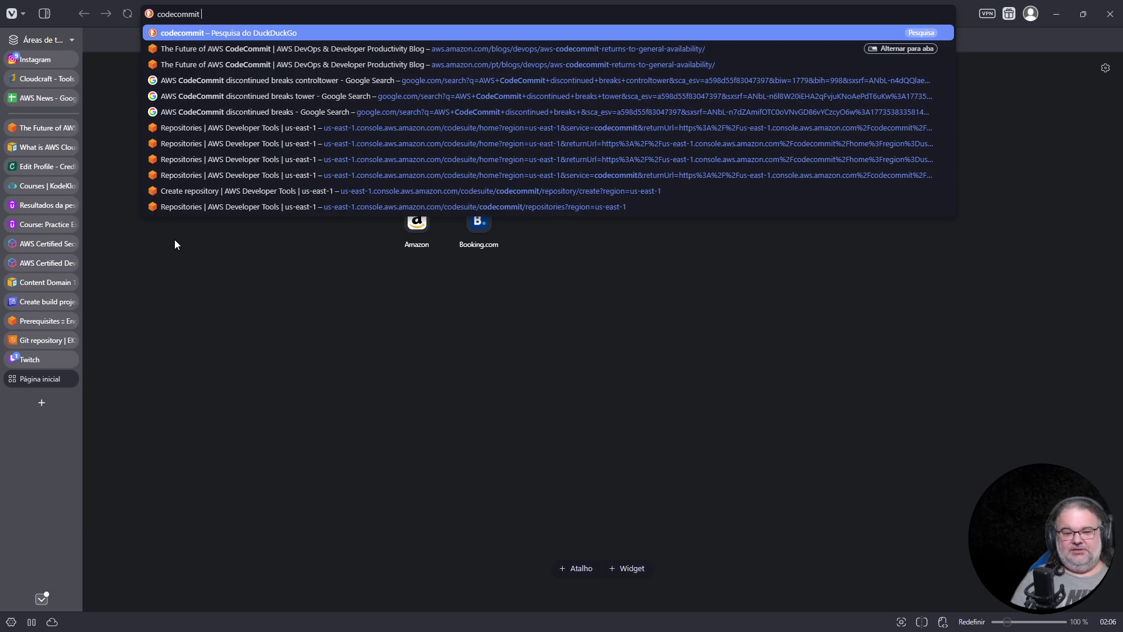
text(integration)
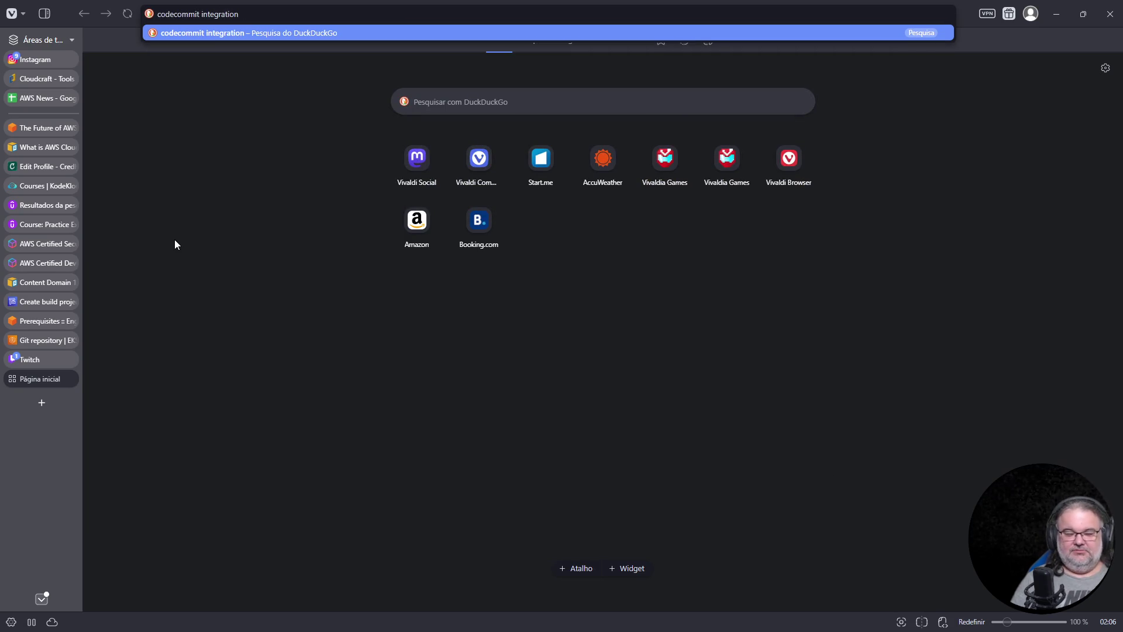
text( doc)
key(Return)
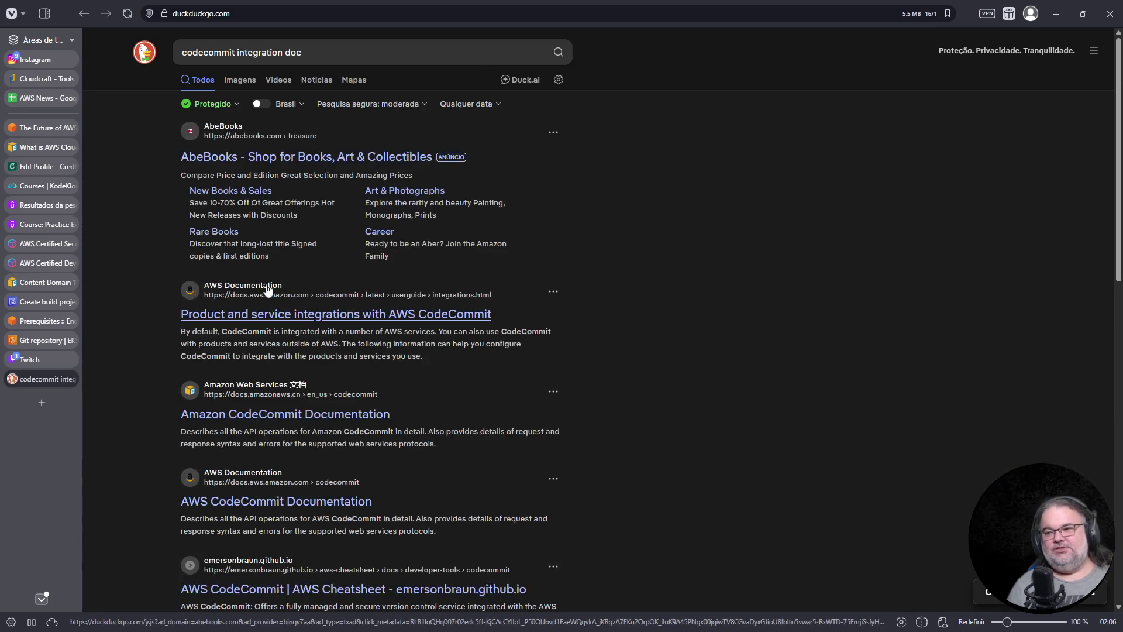
click(343, 319)
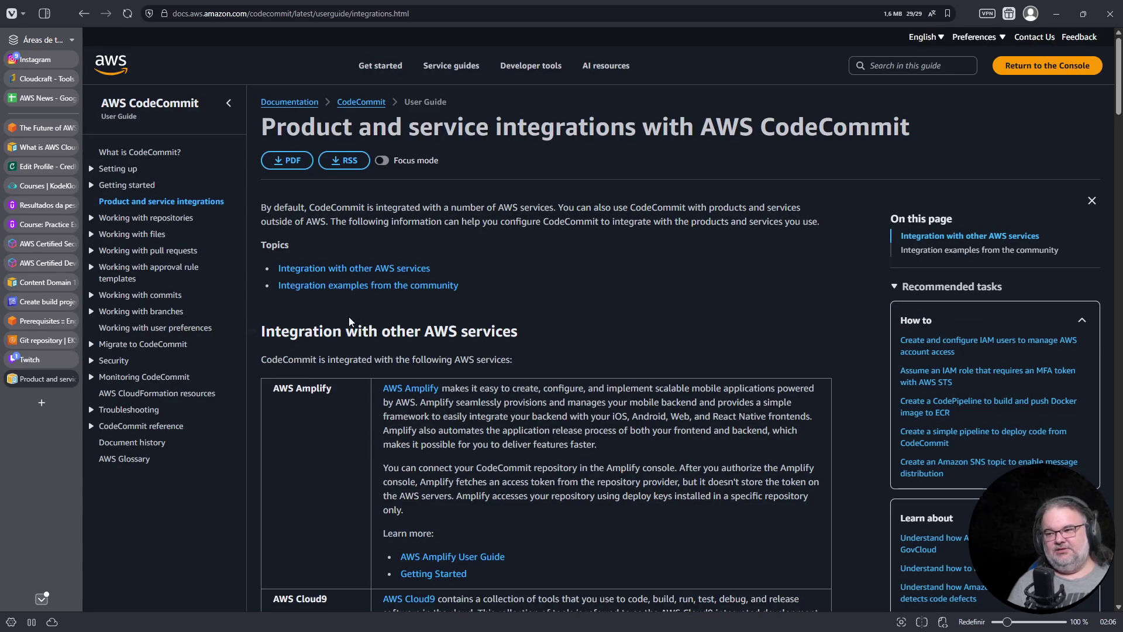
Skim the CodeCommit integrations table, highlighting CodeGuru Reviewer, then close the page and go to Credly
scroll(337, 336, down, 10)
scroll(339, 299, down, 7)
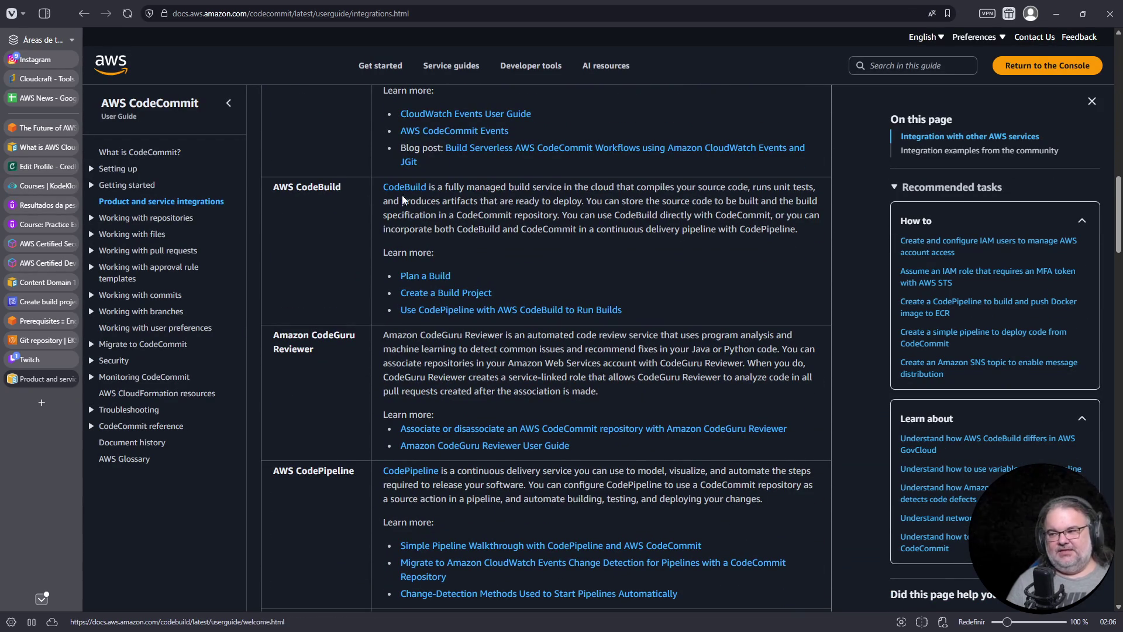
scroll(327, 182, down, 3)
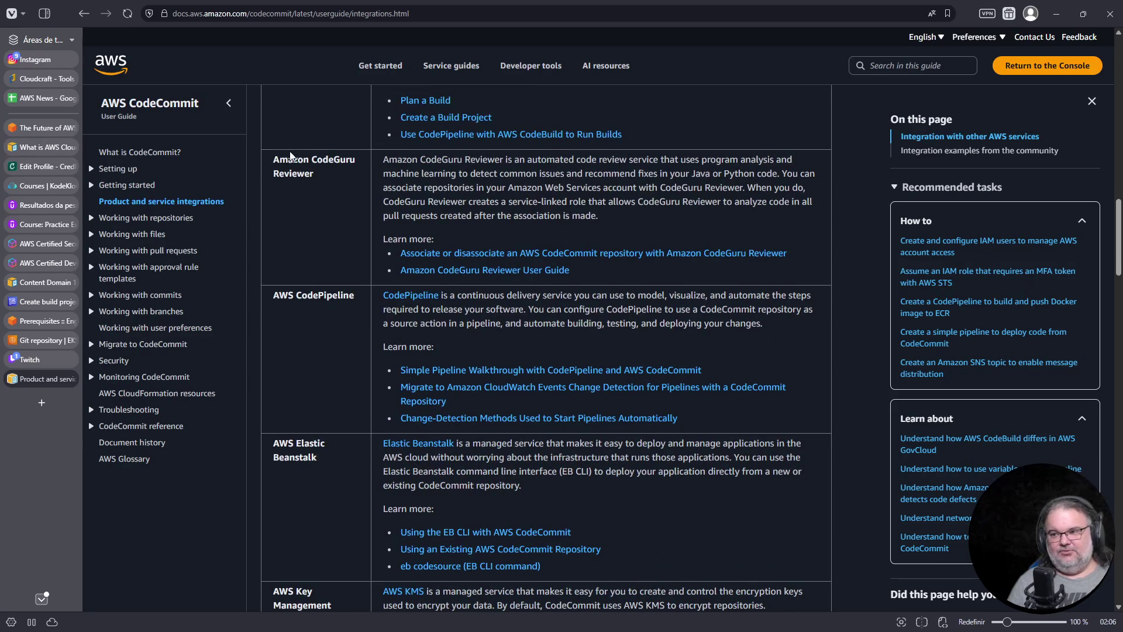
drag(288, 159, 325, 194)
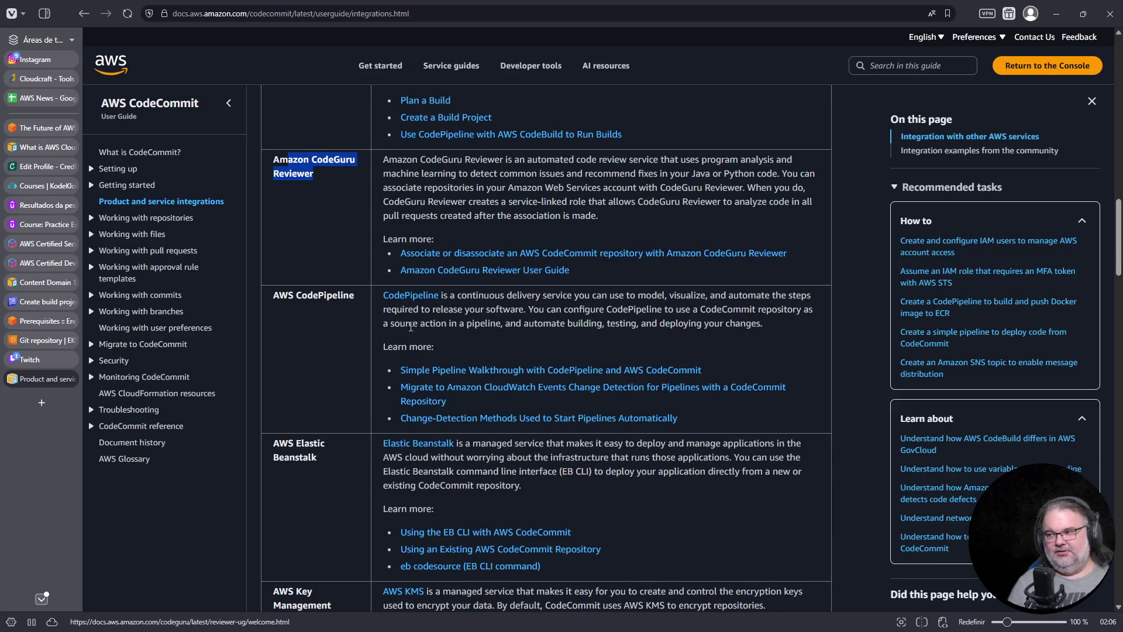
scroll(411, 322, down, 2)
scroll(411, 323, down, 2)
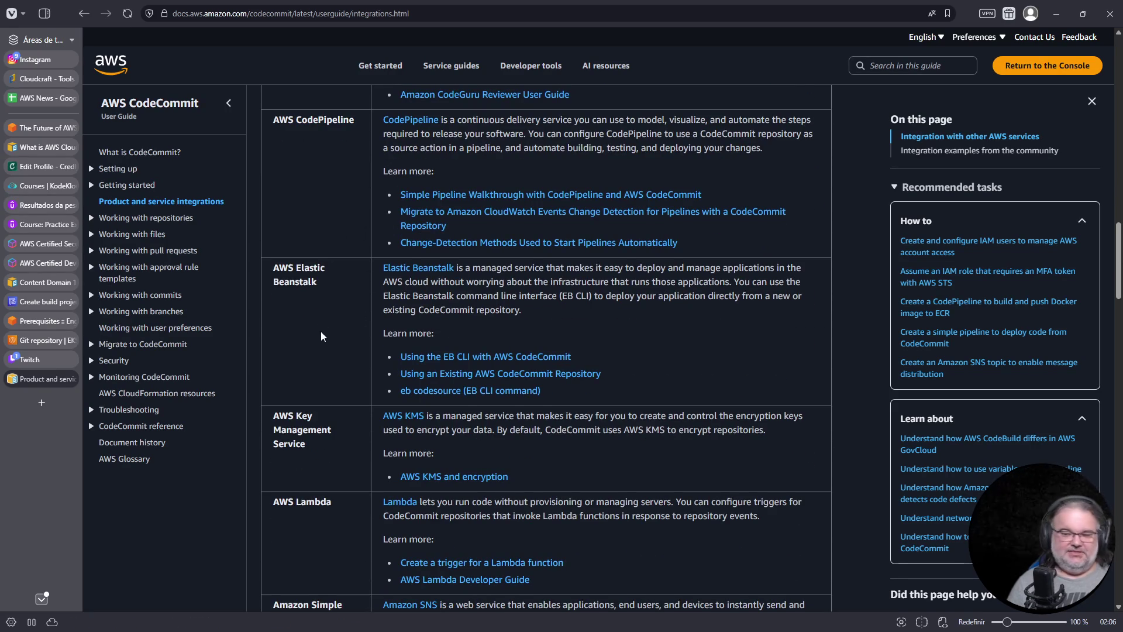
scroll(322, 334, down, 2)
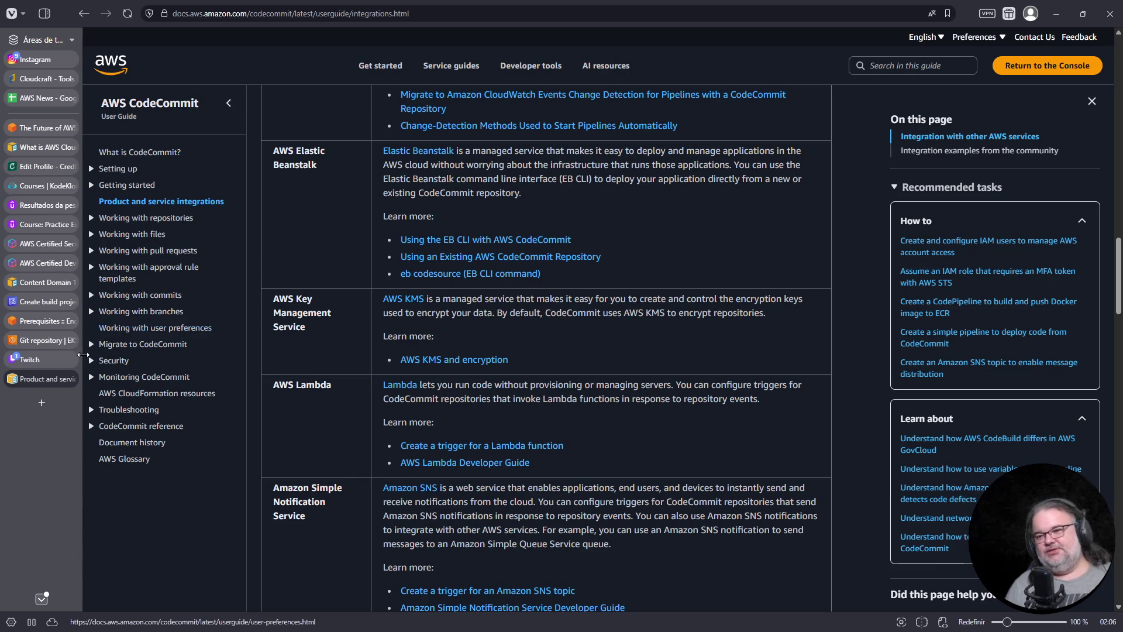
click(70, 379)
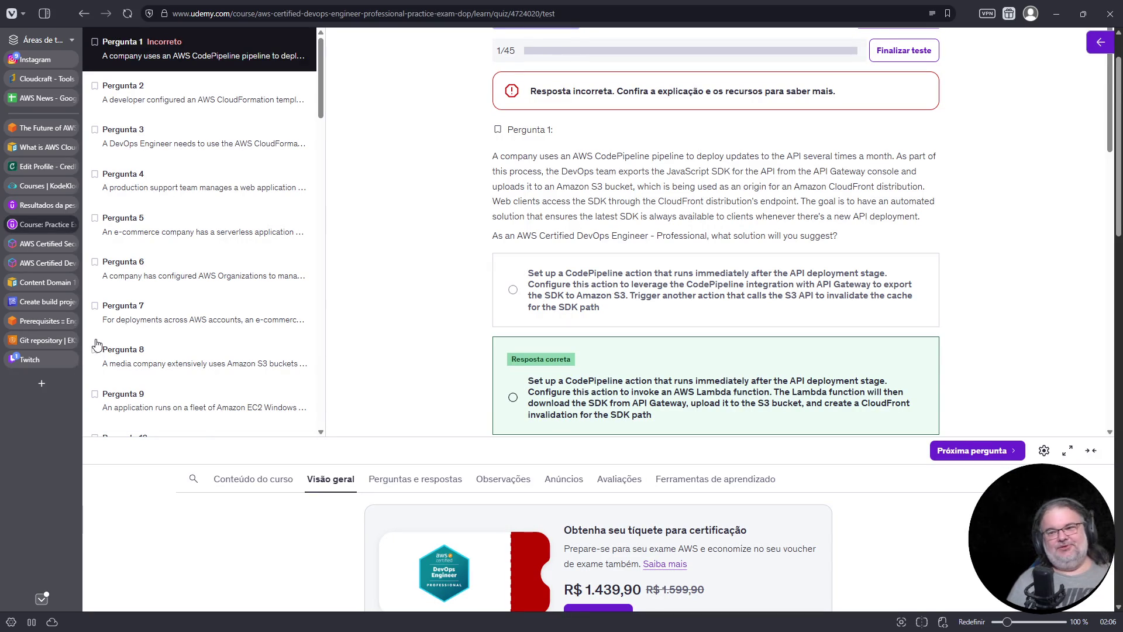
click(48, 166)
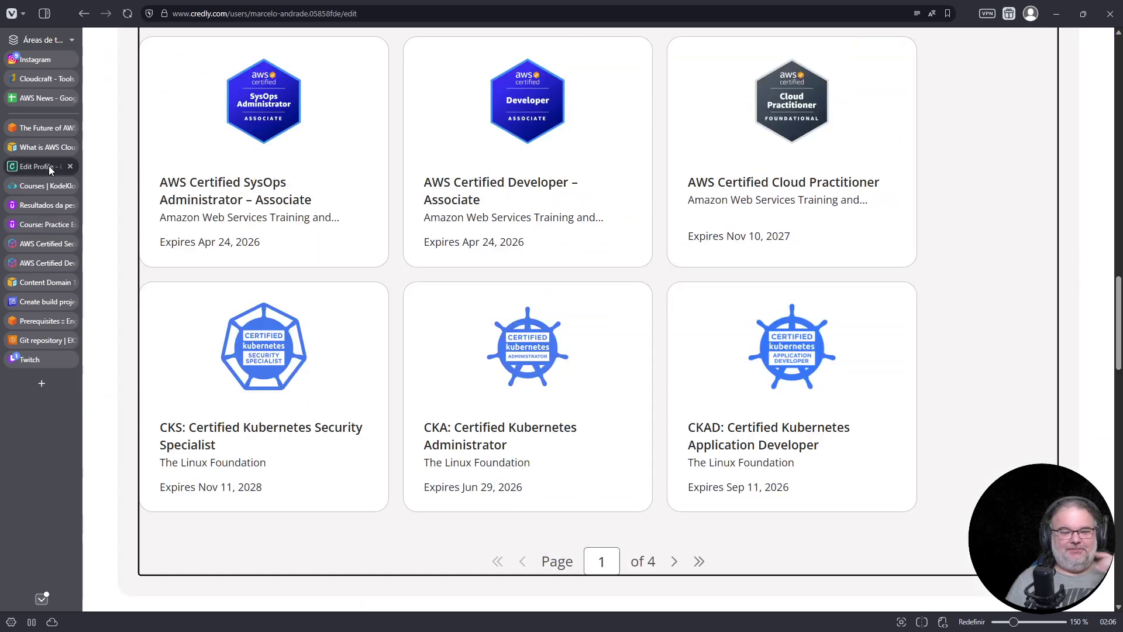
Browse the Credly badge grid and read the SysOps Administrator – Associate badge details
scroll(864, 221, up, 10)
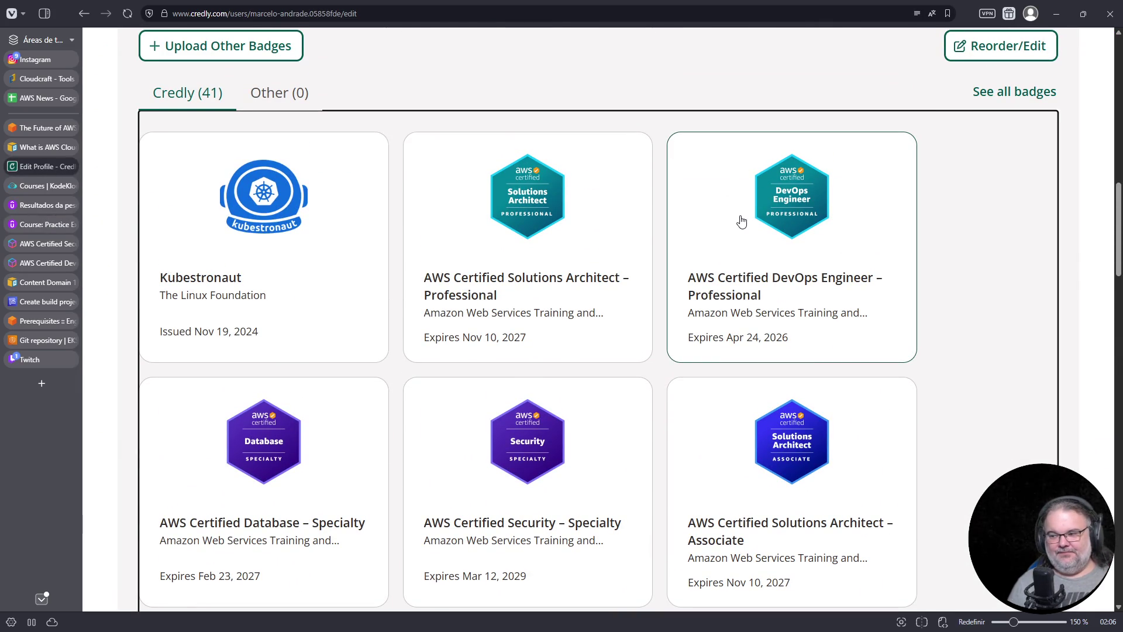
scroll(743, 217, down, 3)
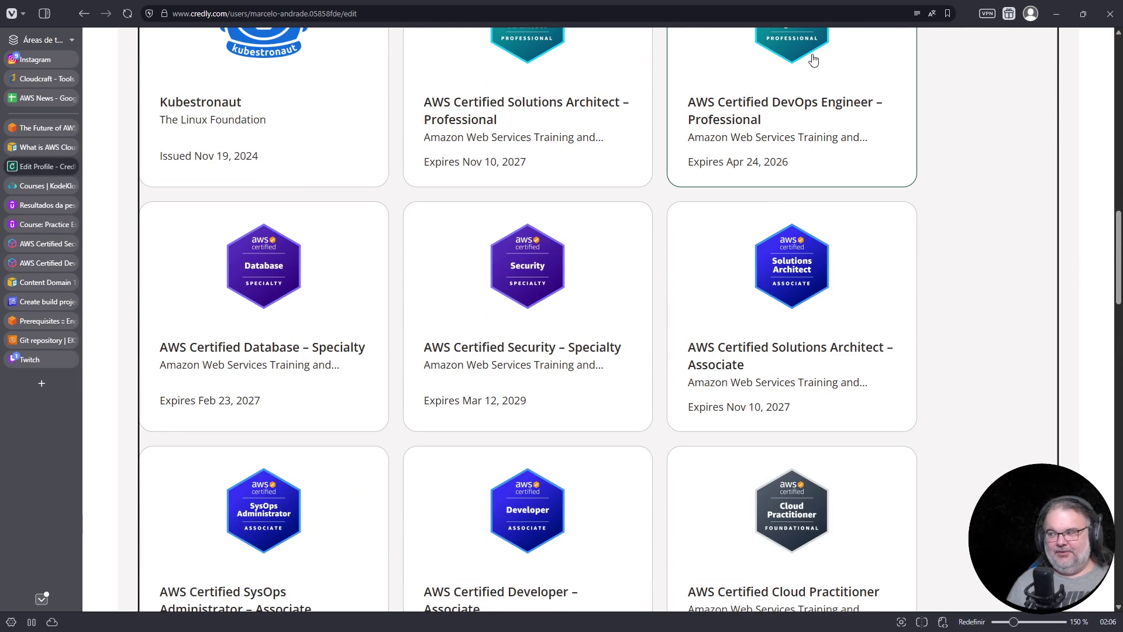
scroll(807, 120, down, 3)
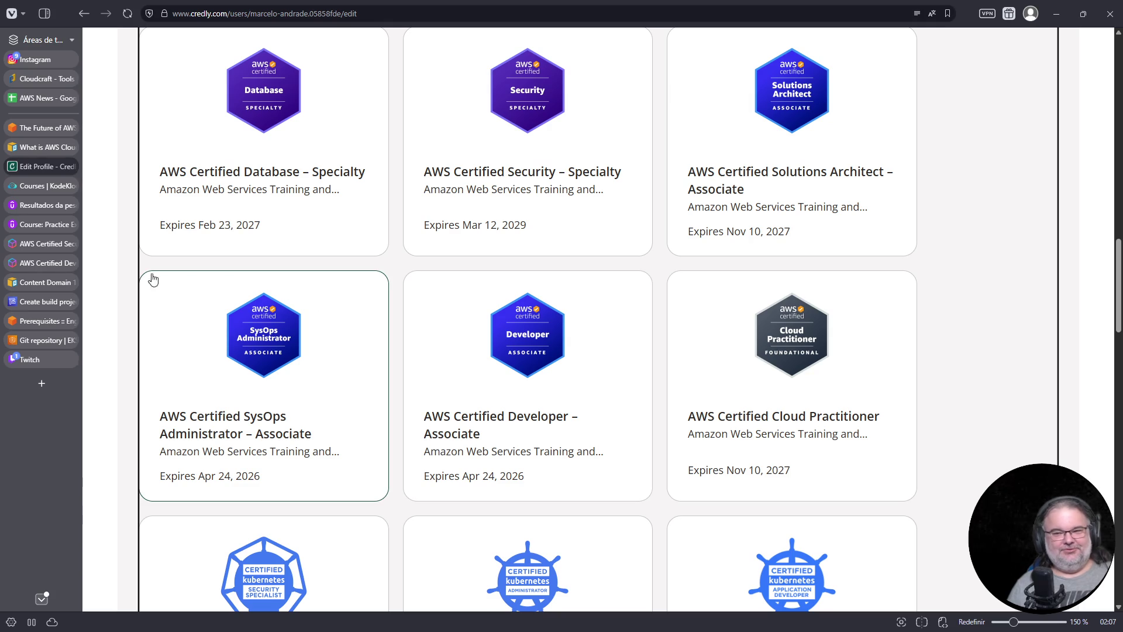
mouse_move(58, 328)
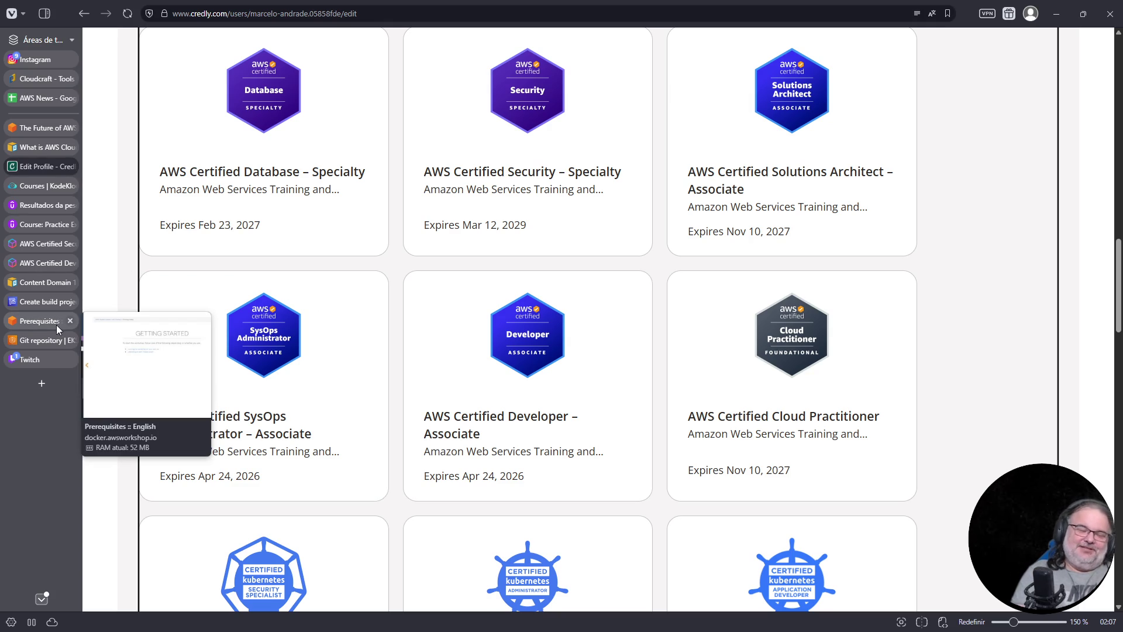
click(294, 358)
scroll(513, 371, down, 3)
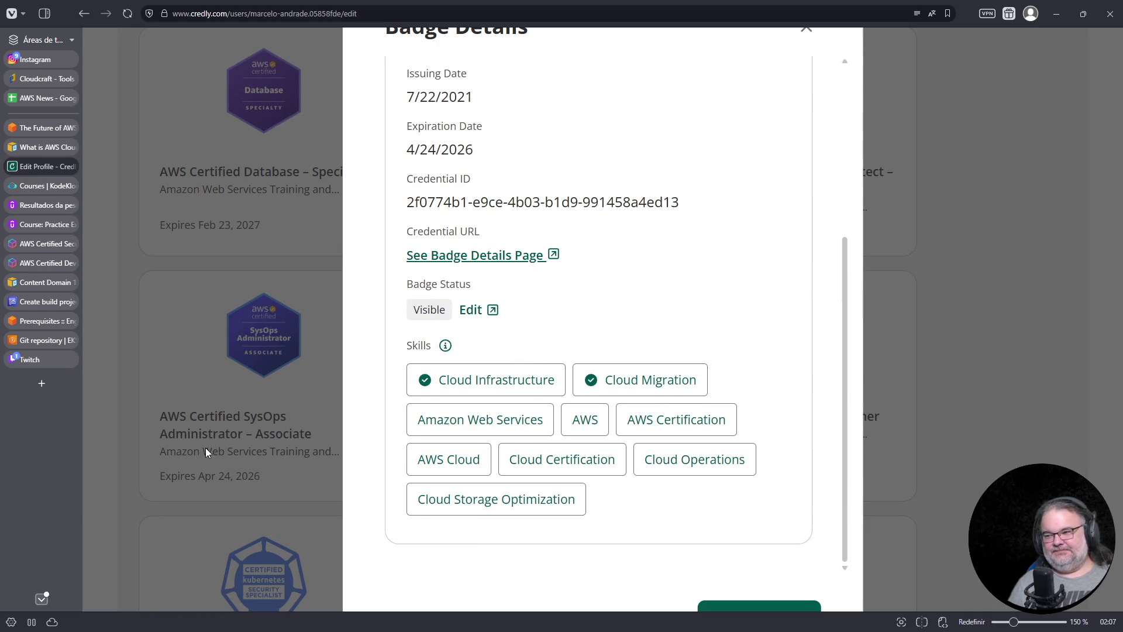
click(35, 359)
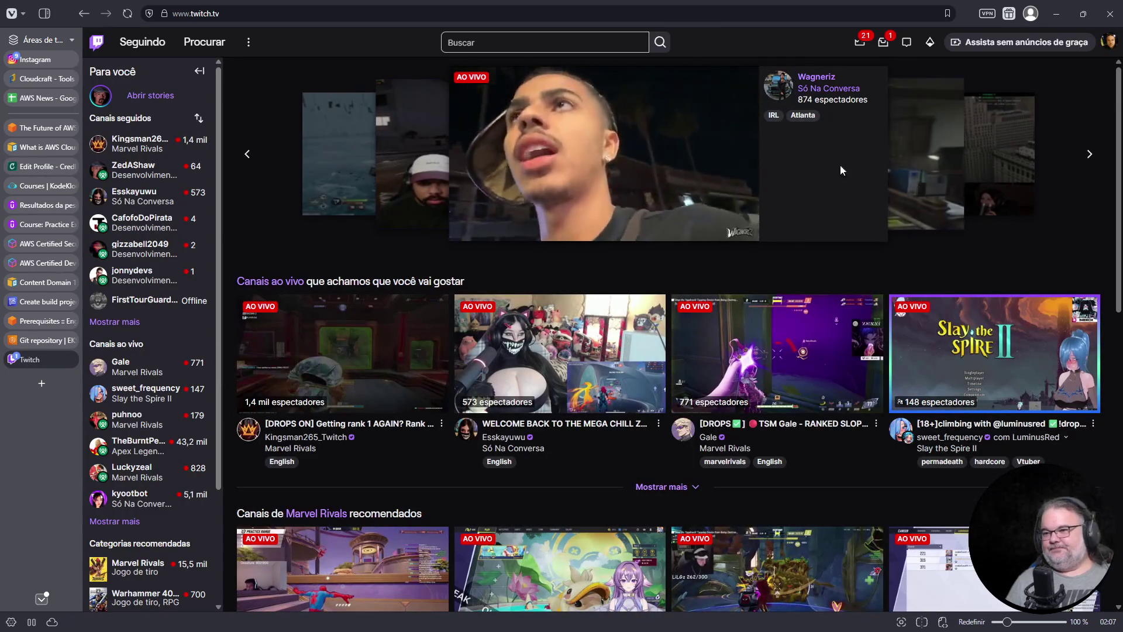
Peek at a recommended live stream, return home, and open the Desenvolvimento de jogos e softwares category
click(140, 204)
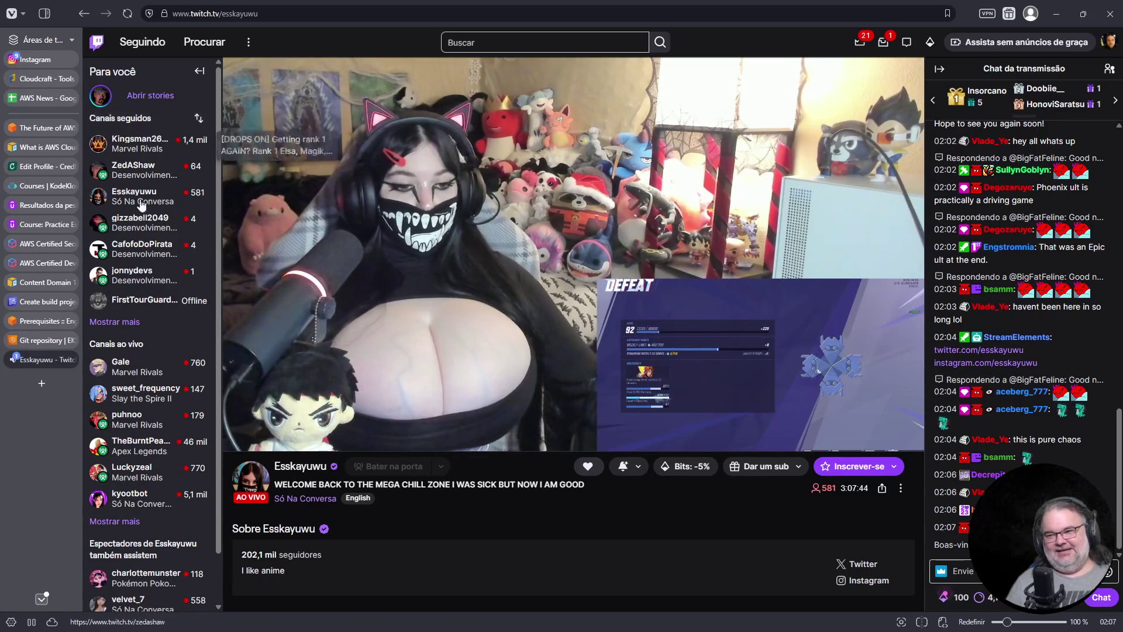
click(98, 47)
click(381, 492)
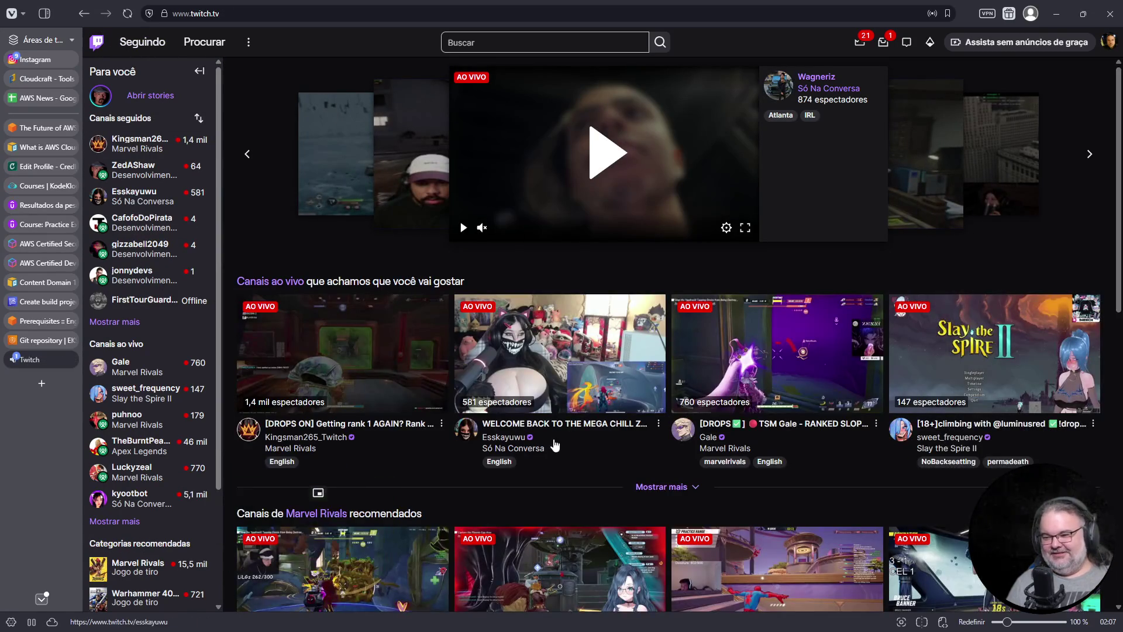
scroll(534, 409, down, 10)
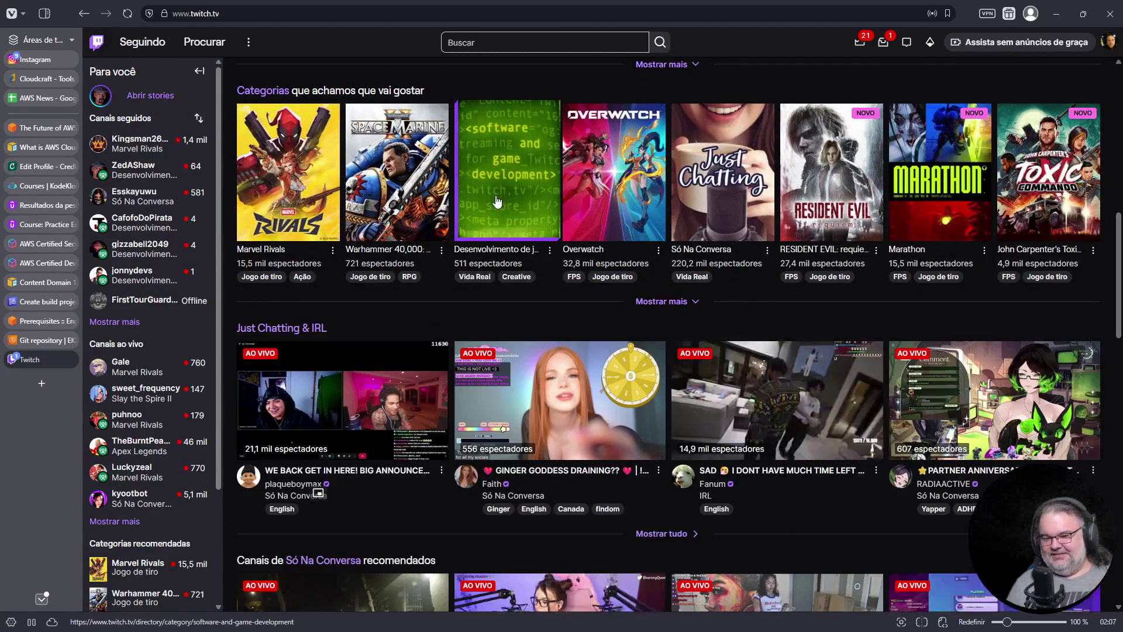
click(497, 201)
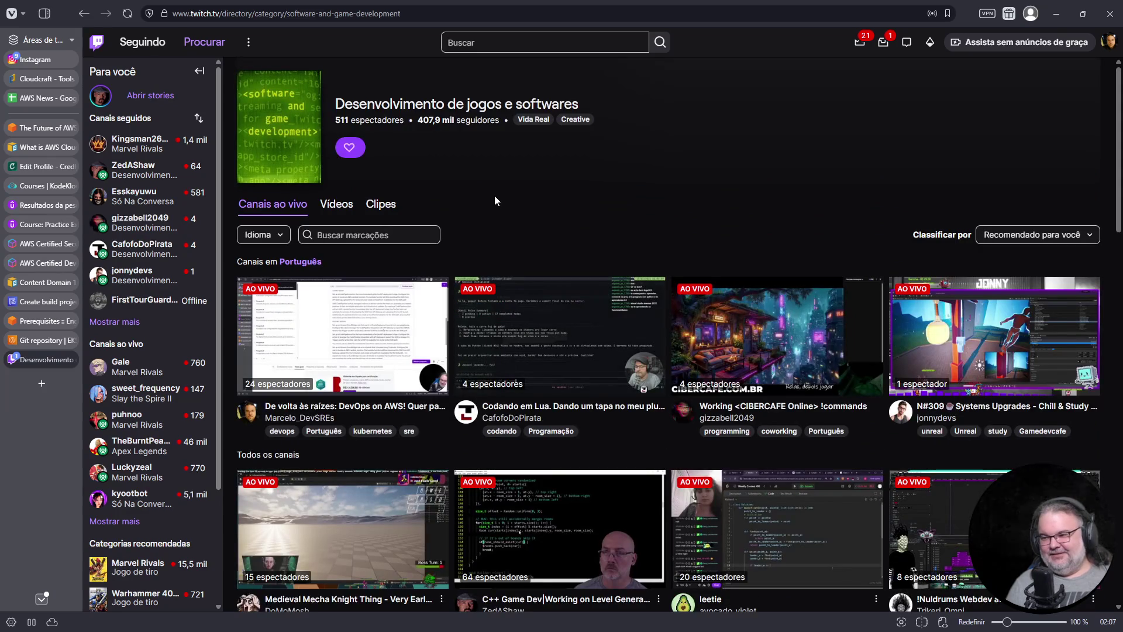
scroll(616, 365, down, 1)
scroll(616, 365, down, 3)
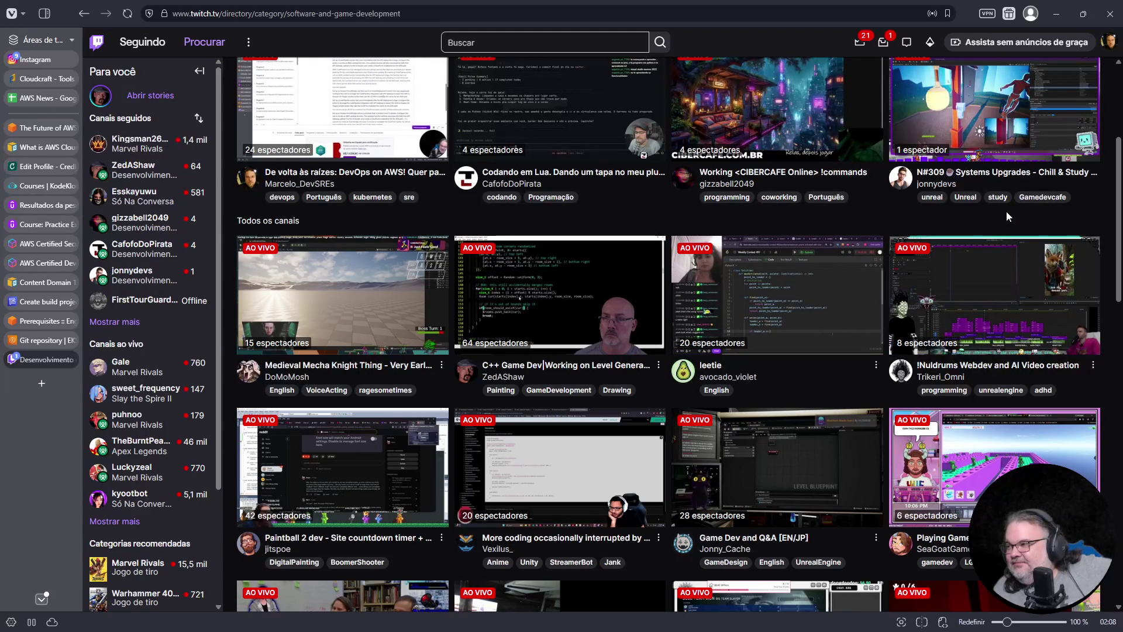
scroll(994, 266, down, 2)
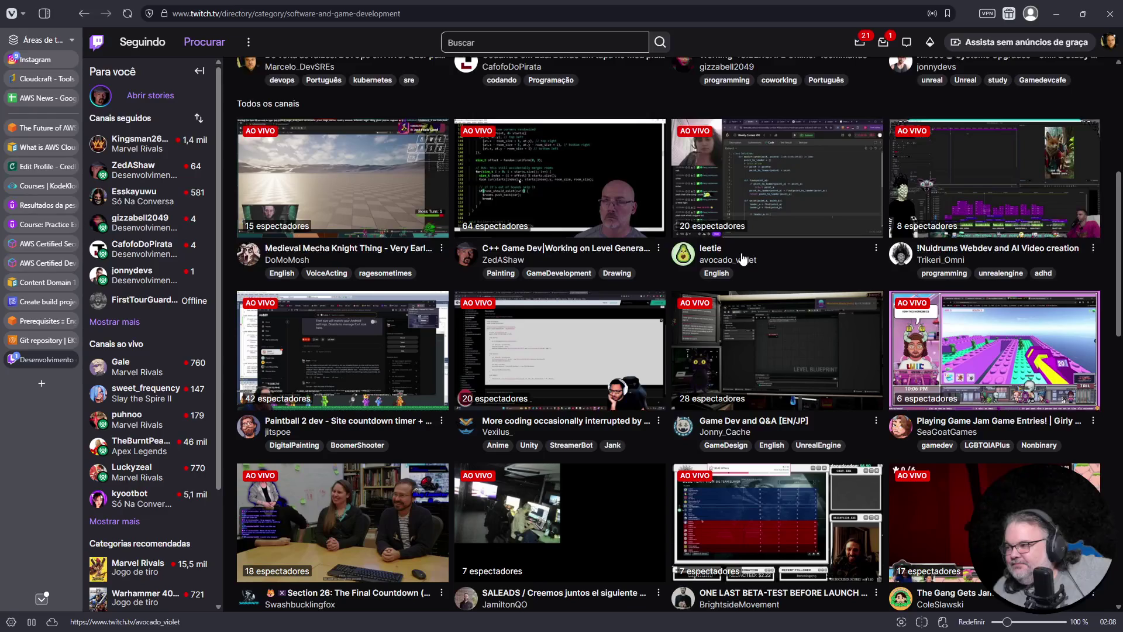
scroll(743, 257, down, 2)
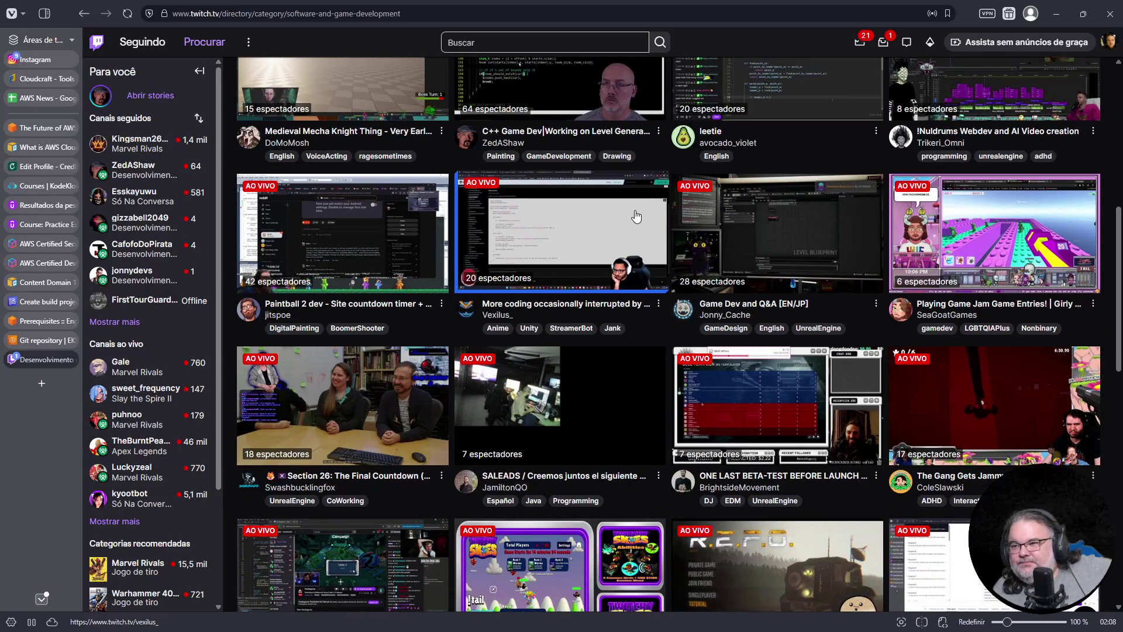
scroll(636, 216, up, 1)
scroll(555, 228, down, 2)
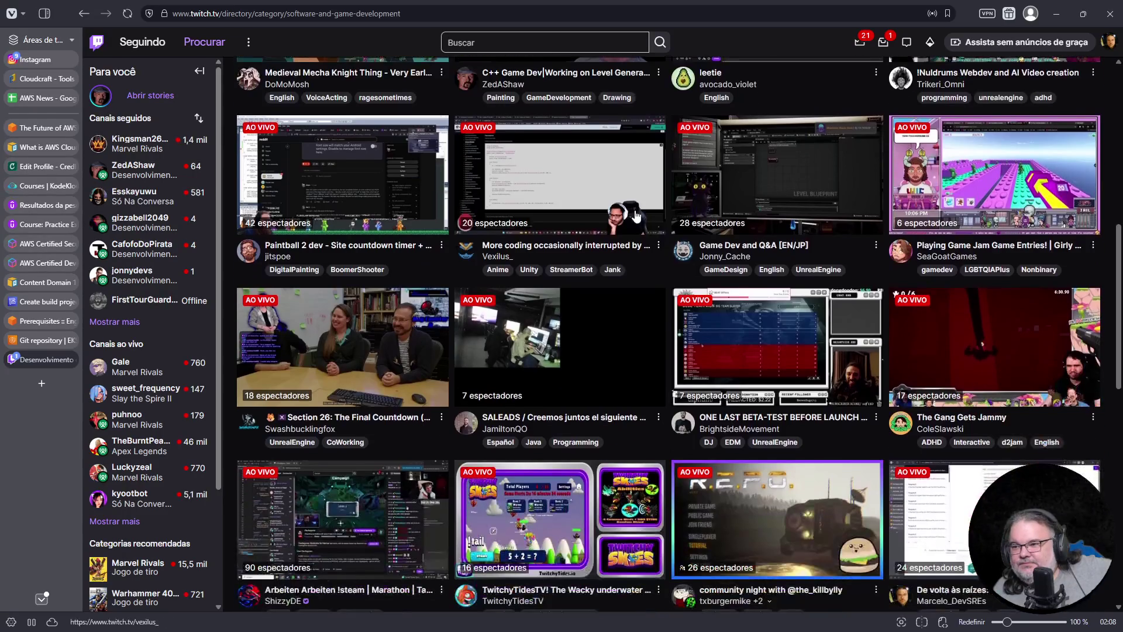
scroll(553, 229, down, 1)
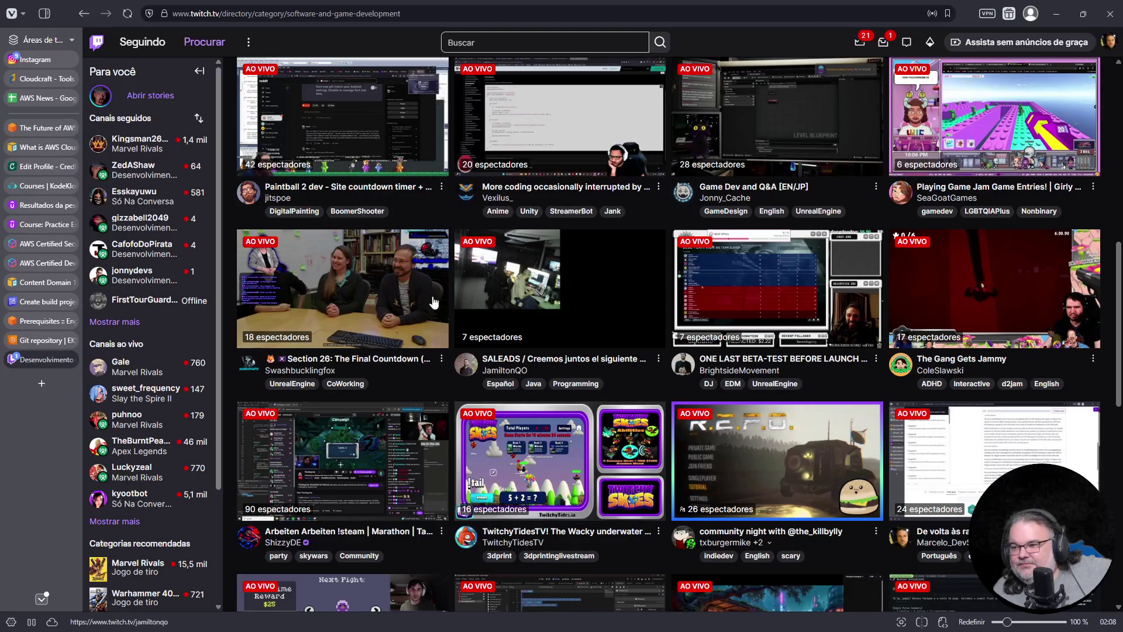
scroll(349, 344, down, 1)
scroll(349, 344, down, 2)
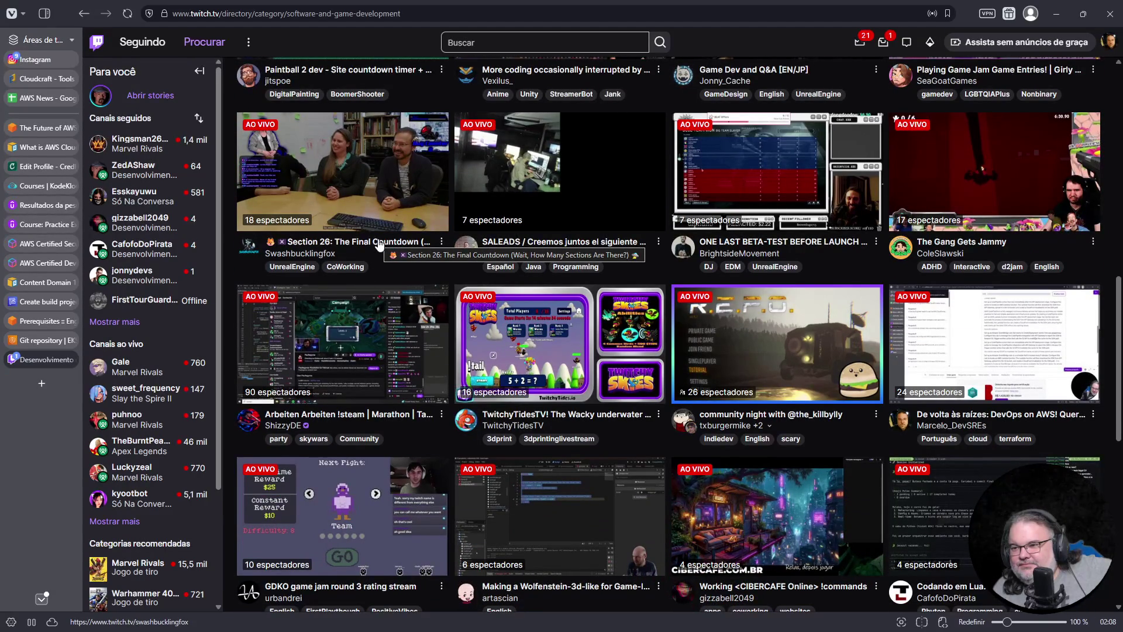
scroll(692, 486, up, 1)
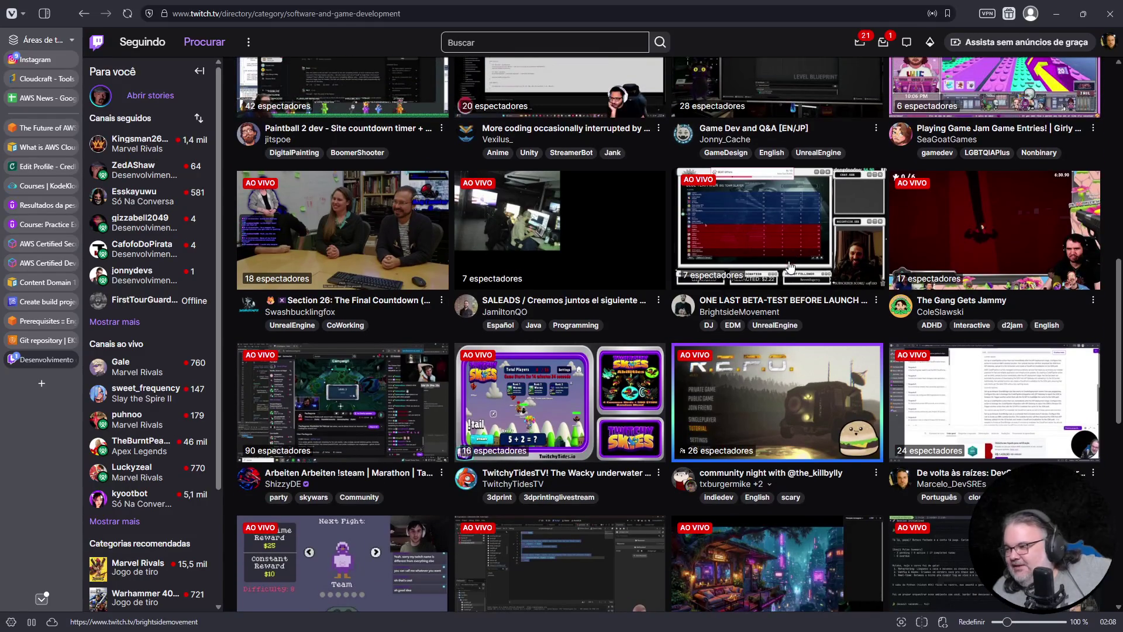
scroll(1031, 311, down, 3)
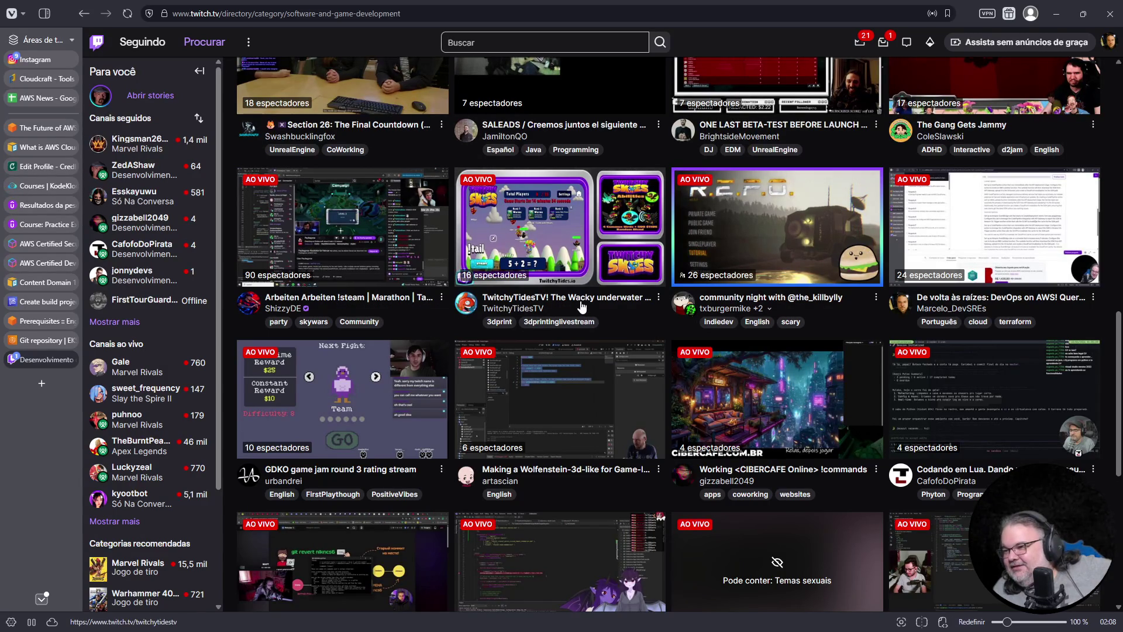
scroll(408, 244, down, 4)
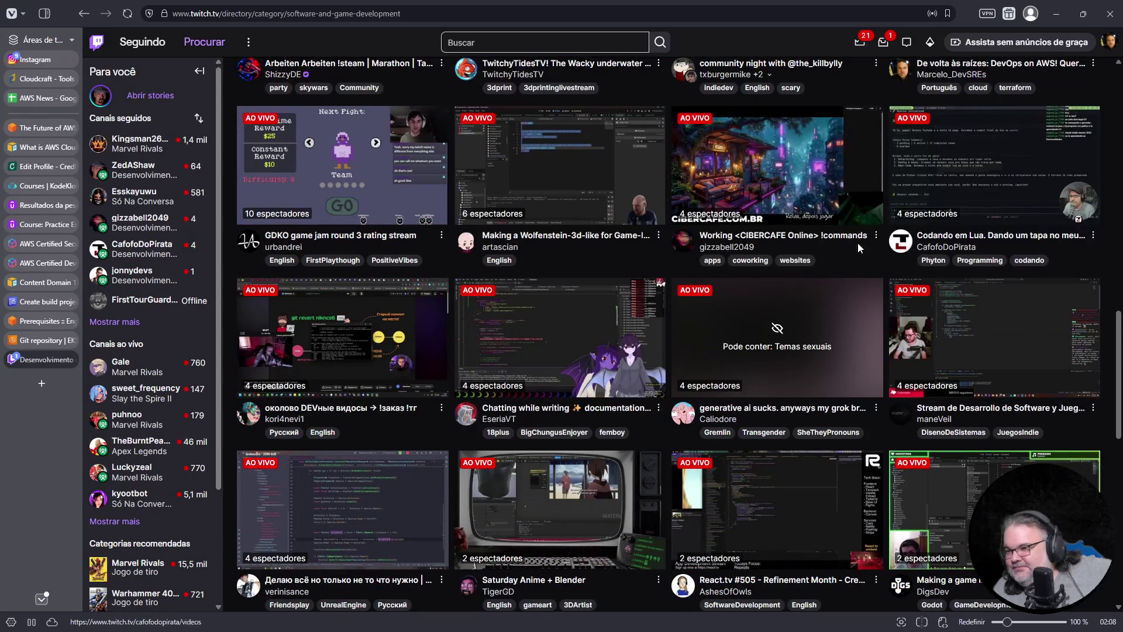
scroll(374, 298, down, 1)
scroll(374, 298, down, 2)
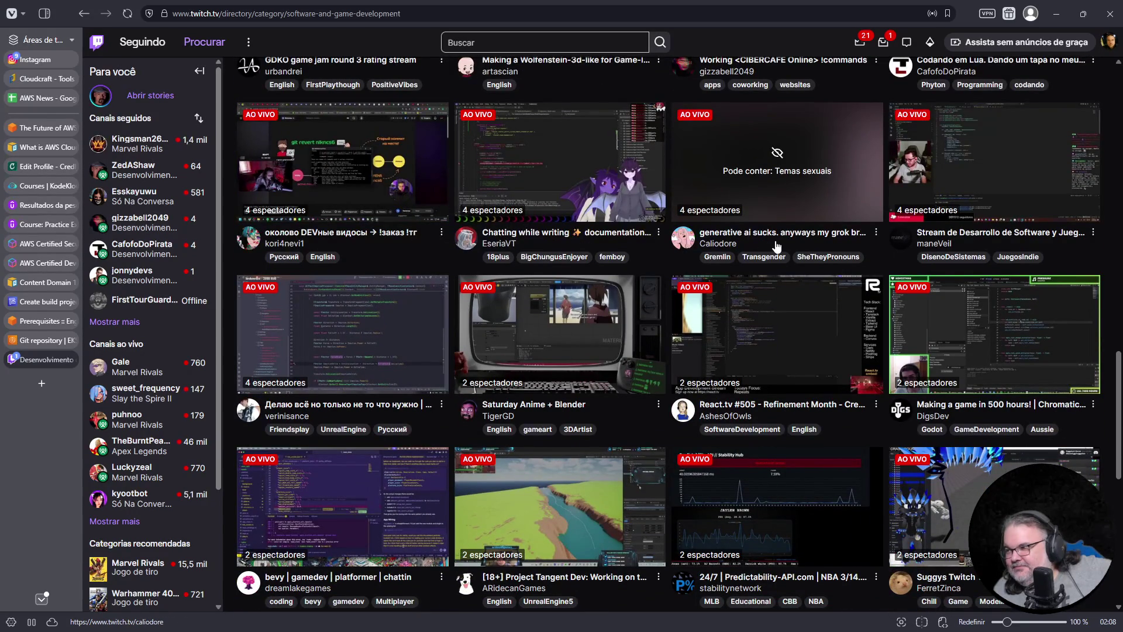
scroll(777, 246, down, 3)
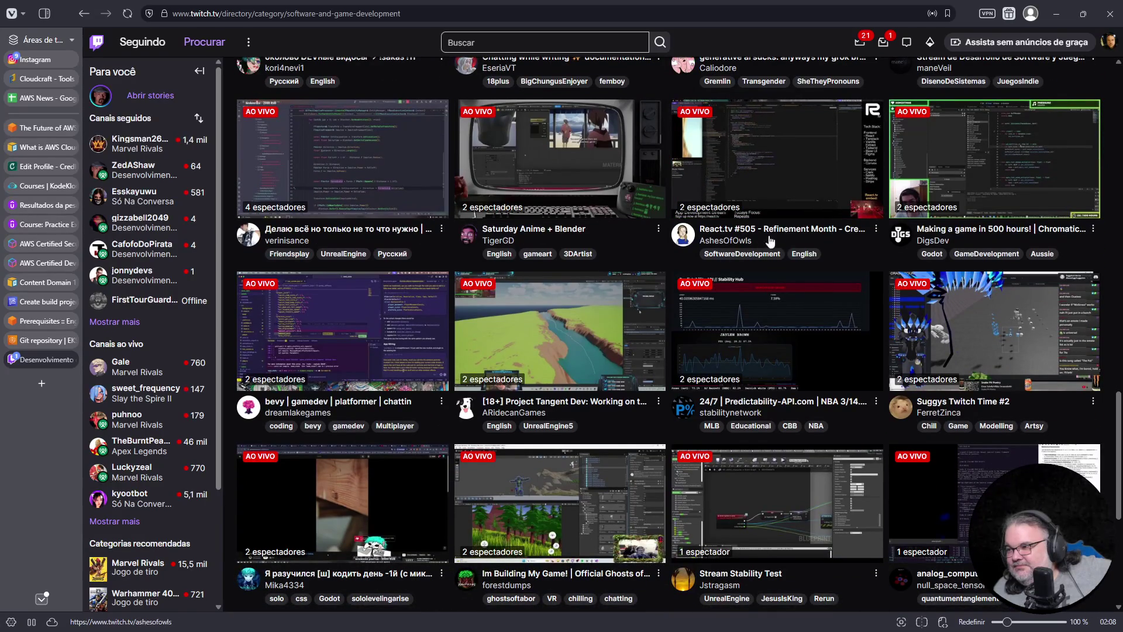
scroll(1025, 245, down, 2)
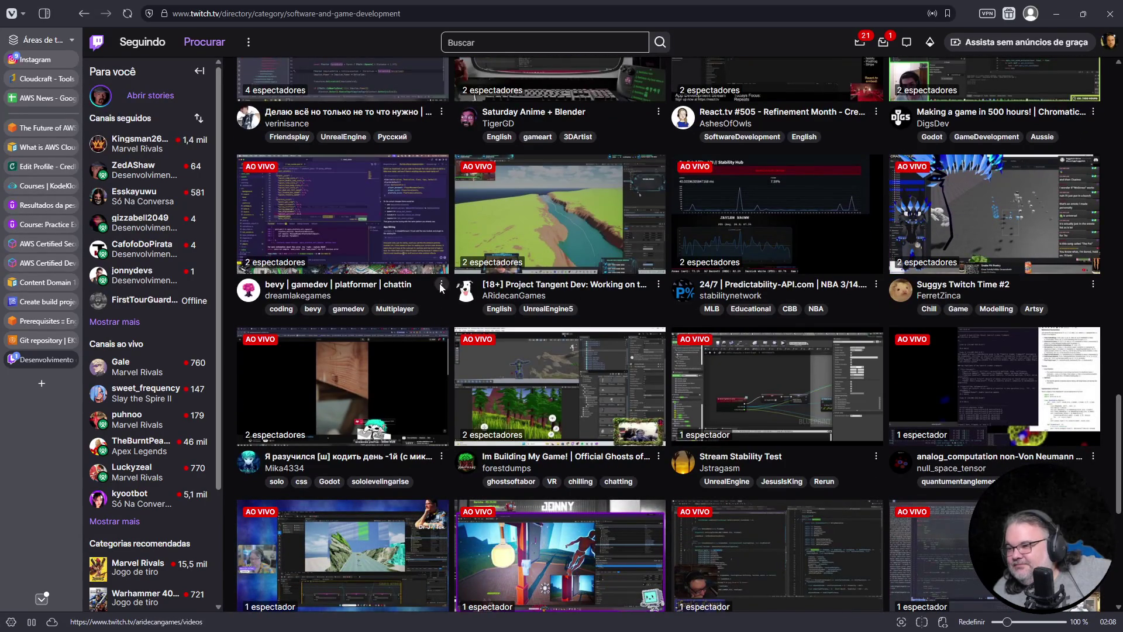
scroll(456, 289, down, 3)
scroll(380, 287, down, 2)
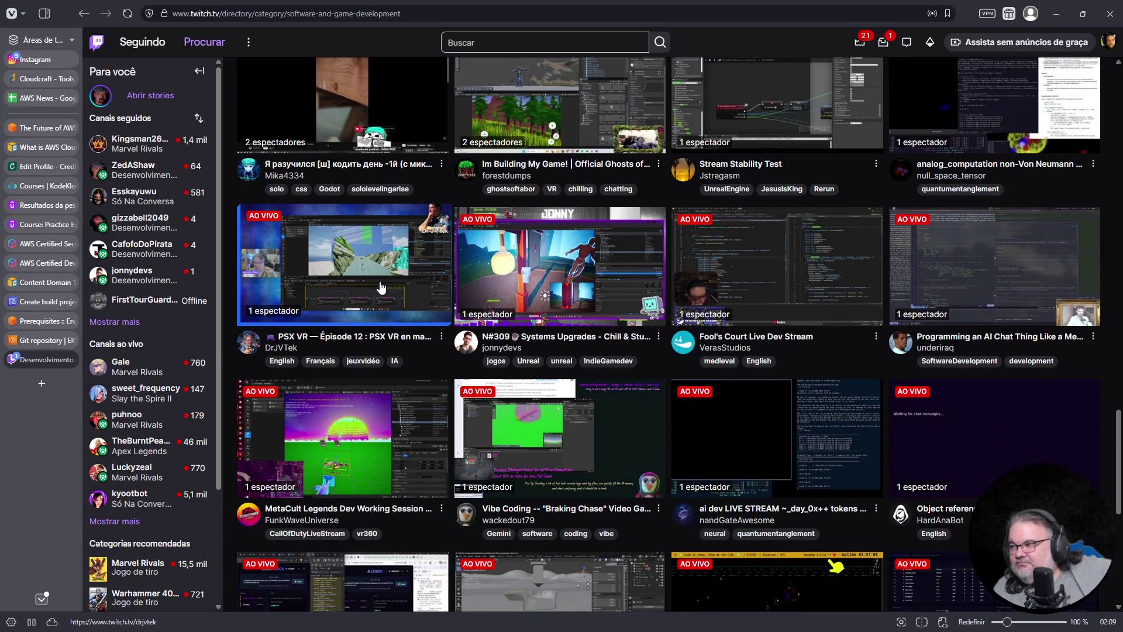
scroll(381, 287, down, 4)
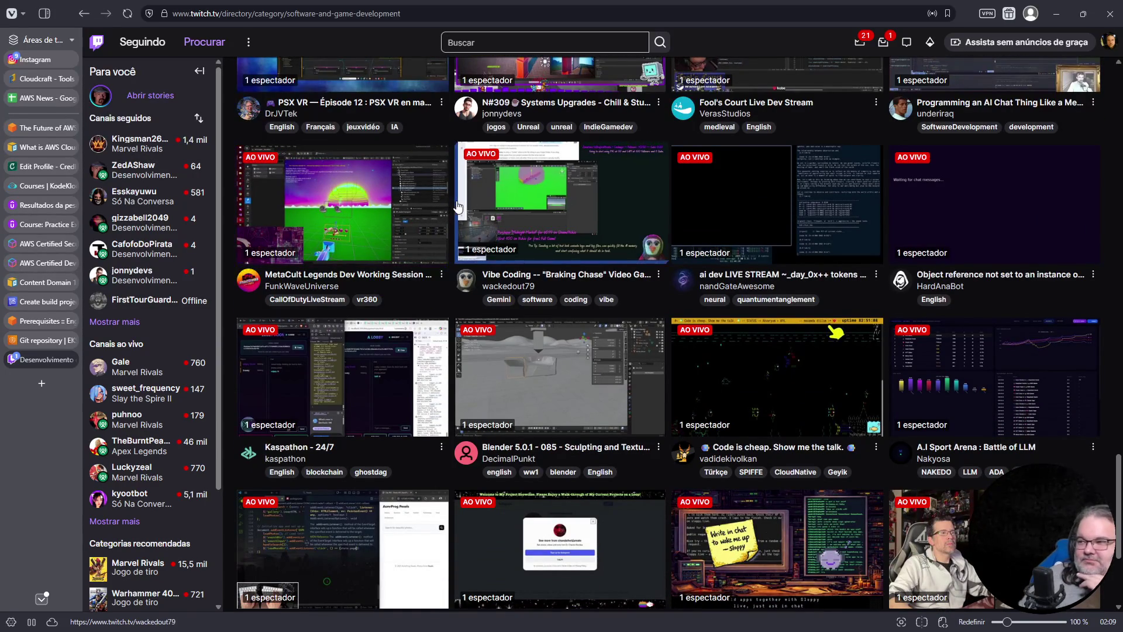
scroll(459, 206, down, 2)
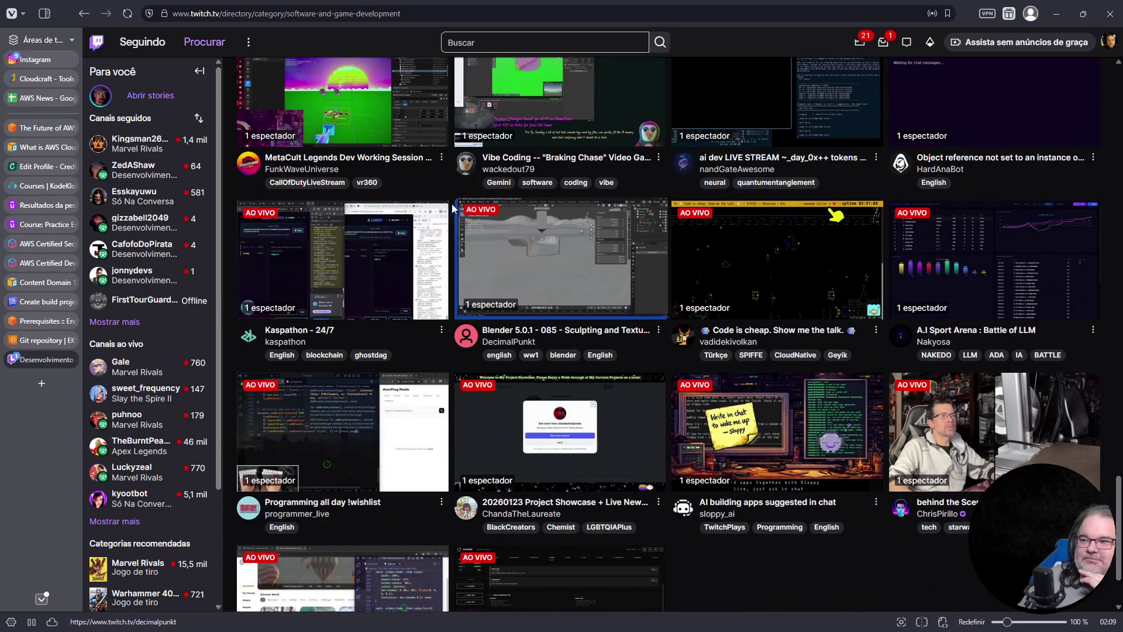
scroll(445, 210, down, 2)
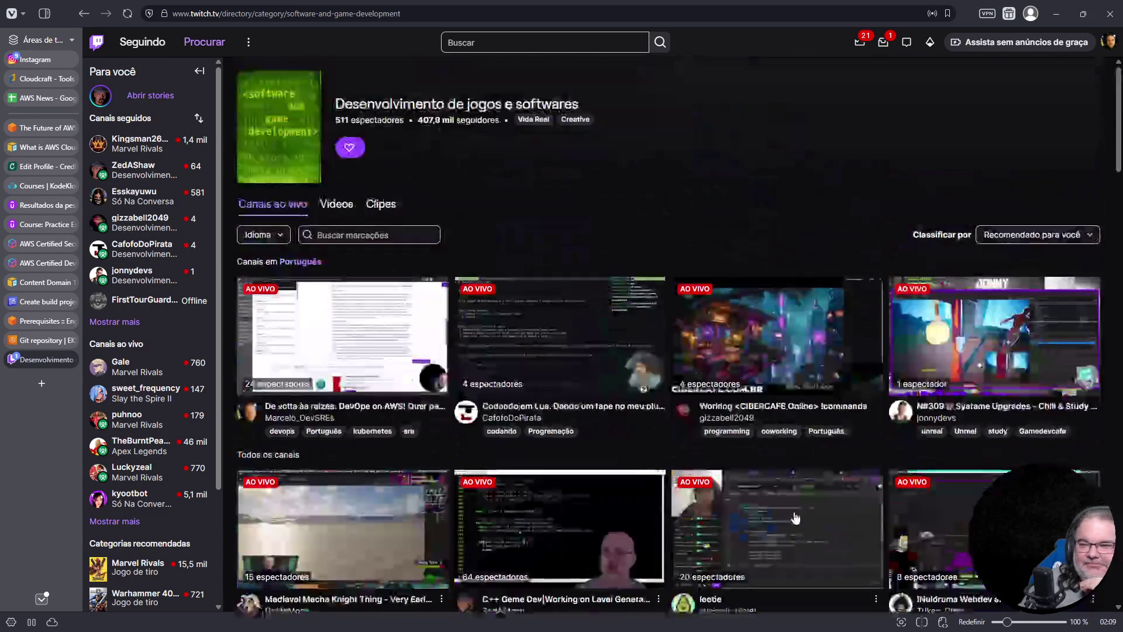
scroll(809, 443, down, 4)
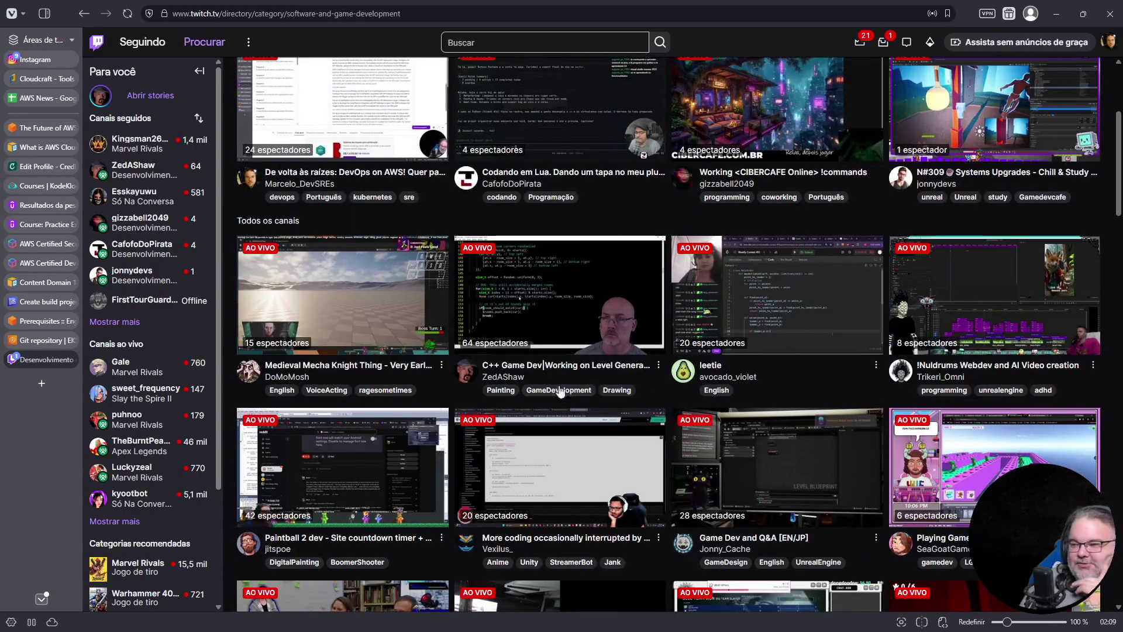